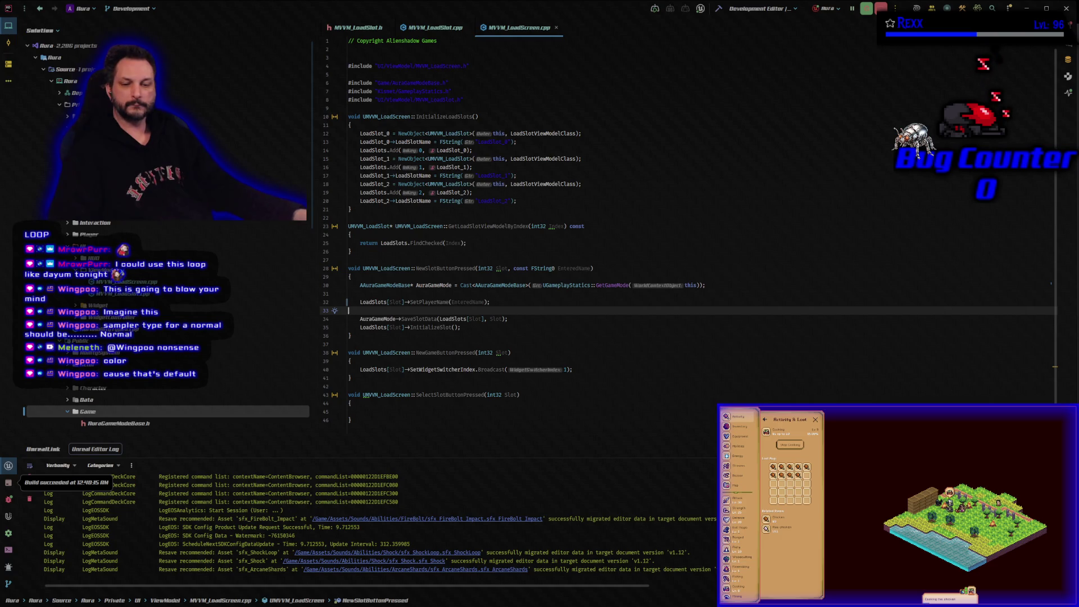
Step: Switch from Rider's MVVM_LoadScreen.cpp to the Unreal Editor showing WBP_LoadSlot_Vacant
key("alt+Tab")
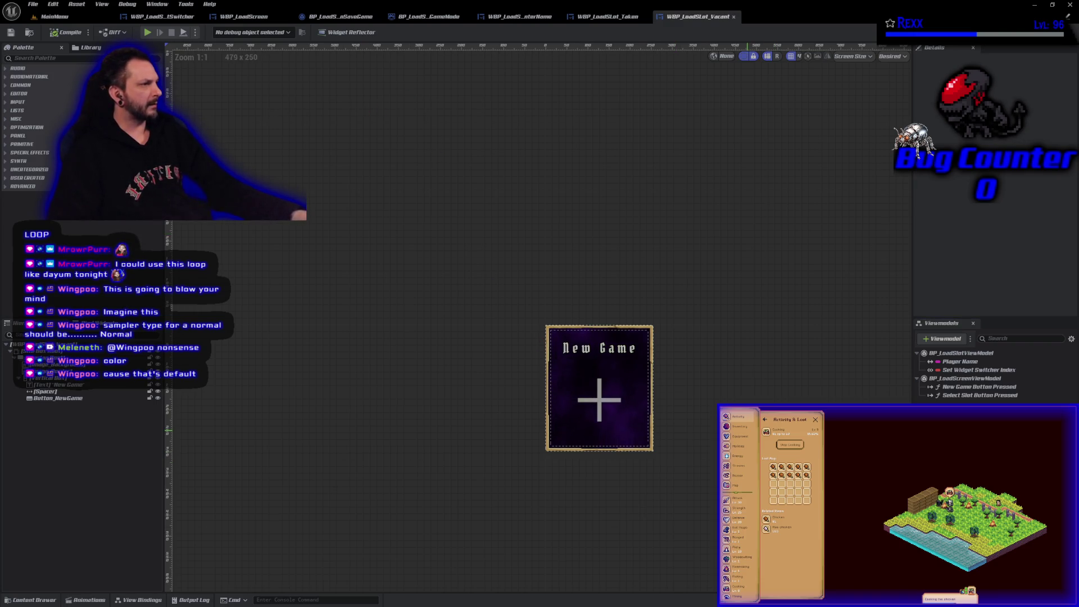
key("Home")
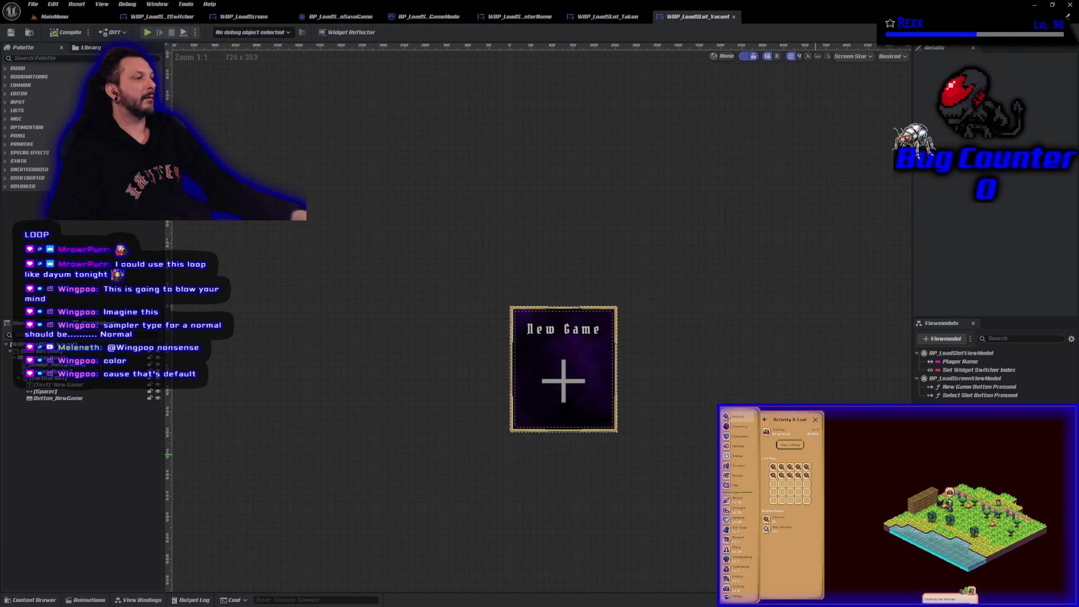
key("Home")
scroll(470, 345, "up", 5)
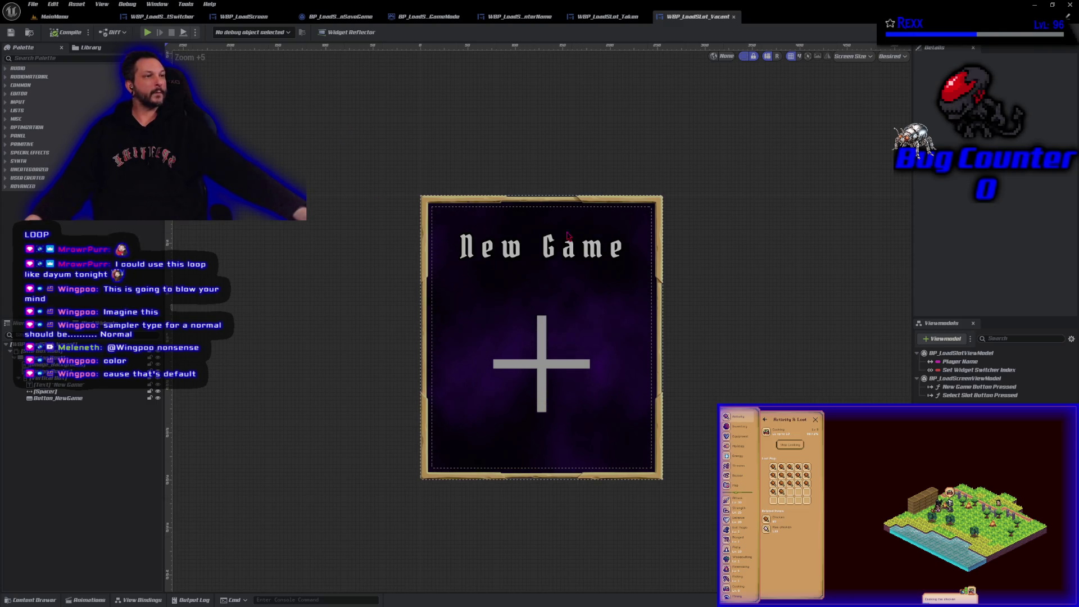
Step: From line 14 of MVVM_LoadSlot.cpp, inspect the UE_MVVM_SET_PROPERTY_VALUE definition in MVVMViewModelBase.h, then close it
left_click(1036, 5)
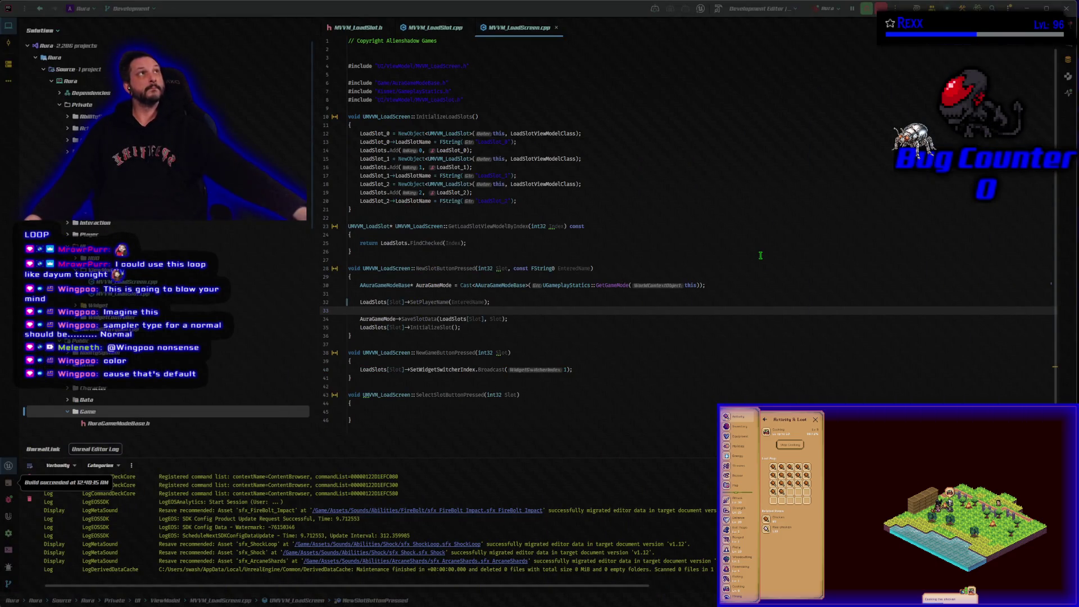
left_click(443, 31)
left_click(534, 151)
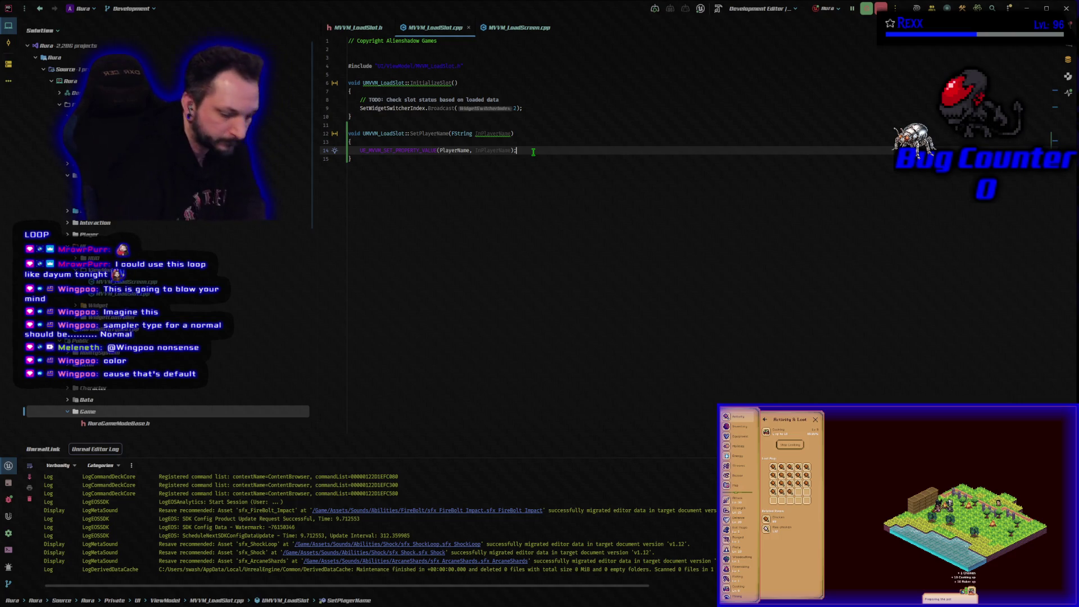
left_click(411, 151, "ctrl")
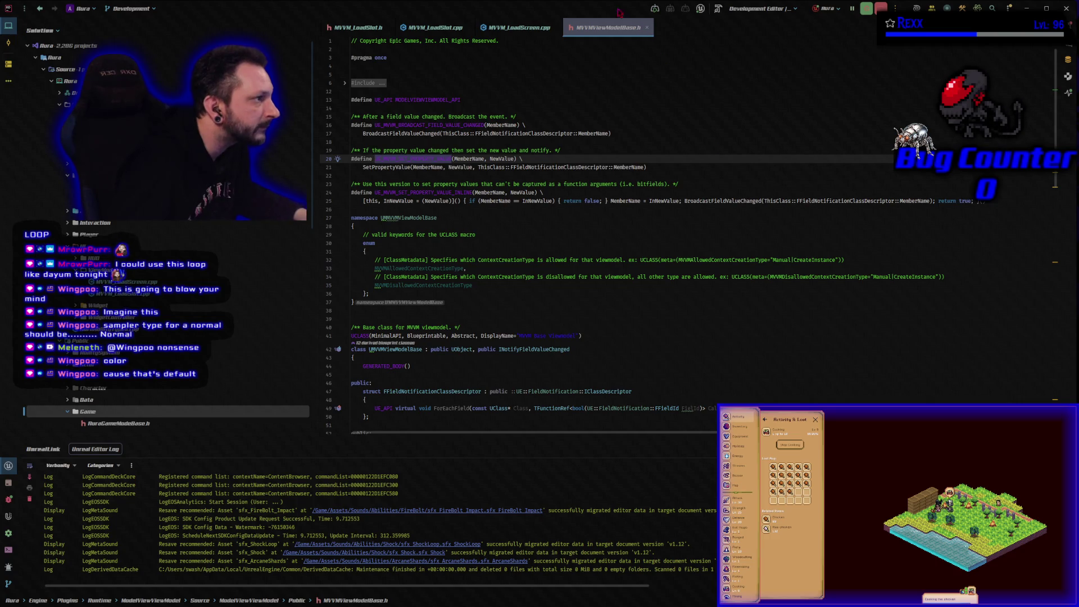
middle_click(612, 28)
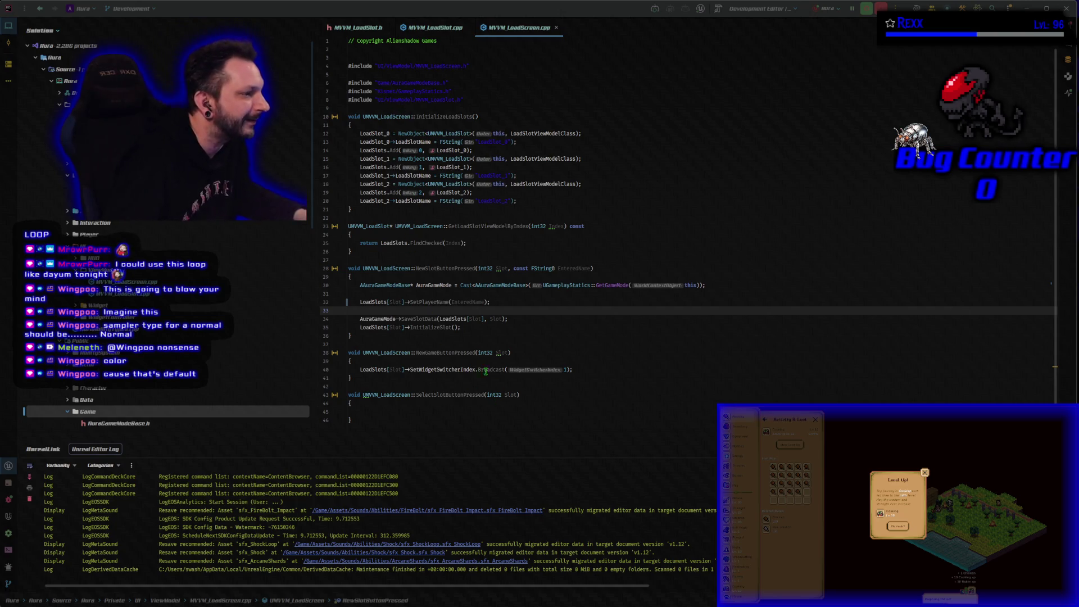
Step: Revisit the UE_MVVM_SET_PROPERTY_VALUE definition, close MVVMViewModelBase.h, and return to Unreal
left_click(459, 33)
left_click(392, 150)
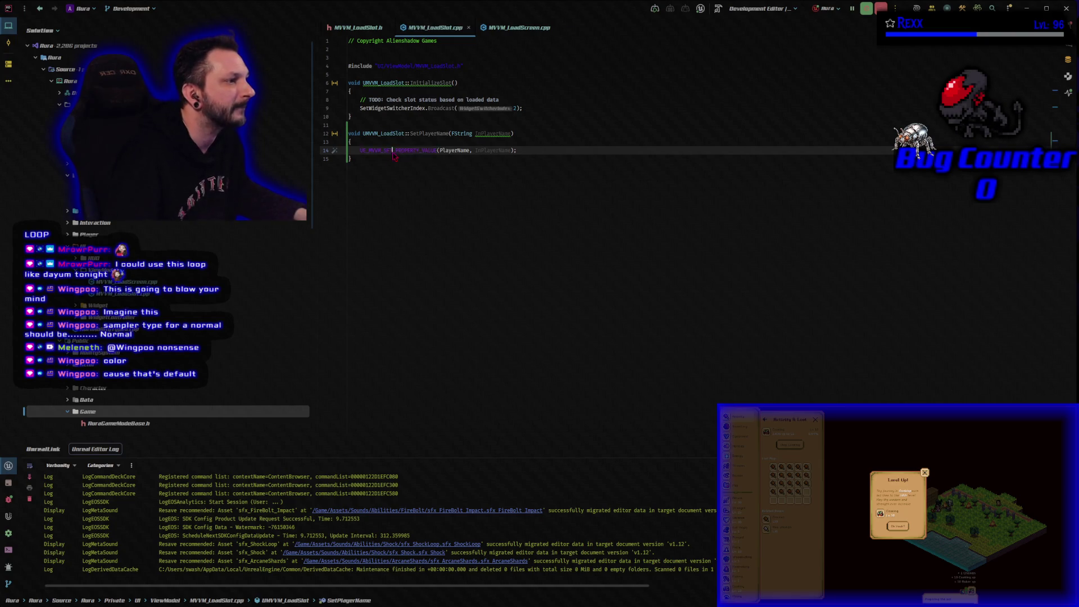
left_click(393, 151, "ctrl")
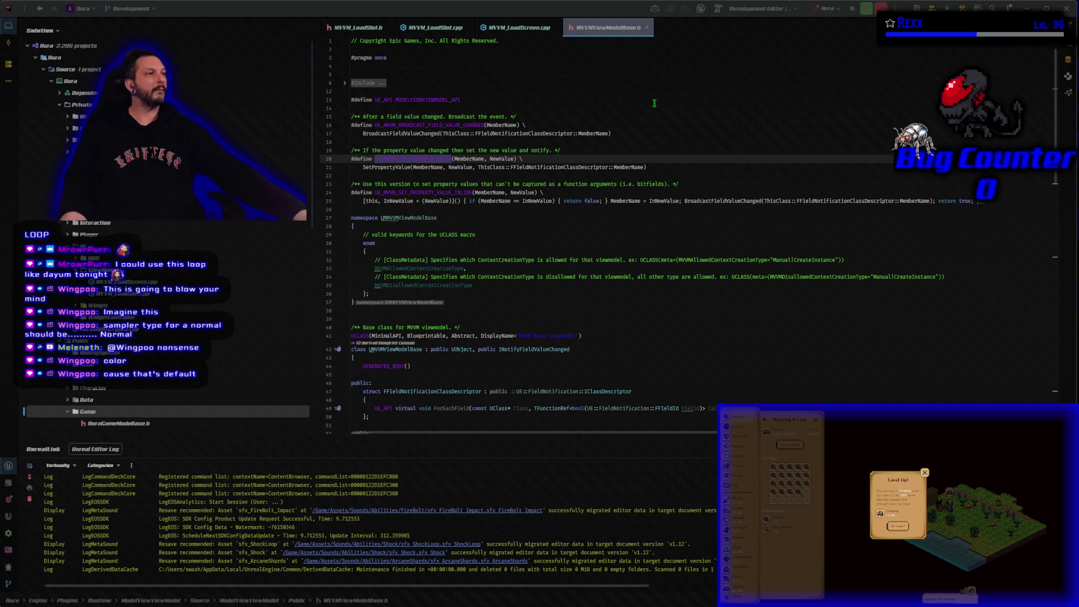
left_click(647, 27)
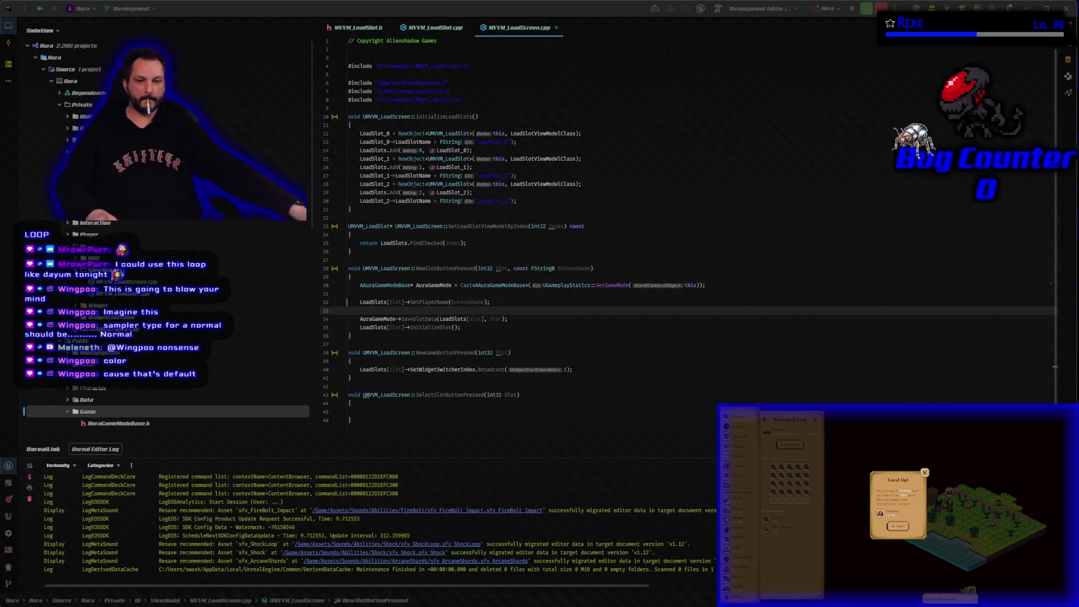
key("alt+Tab")
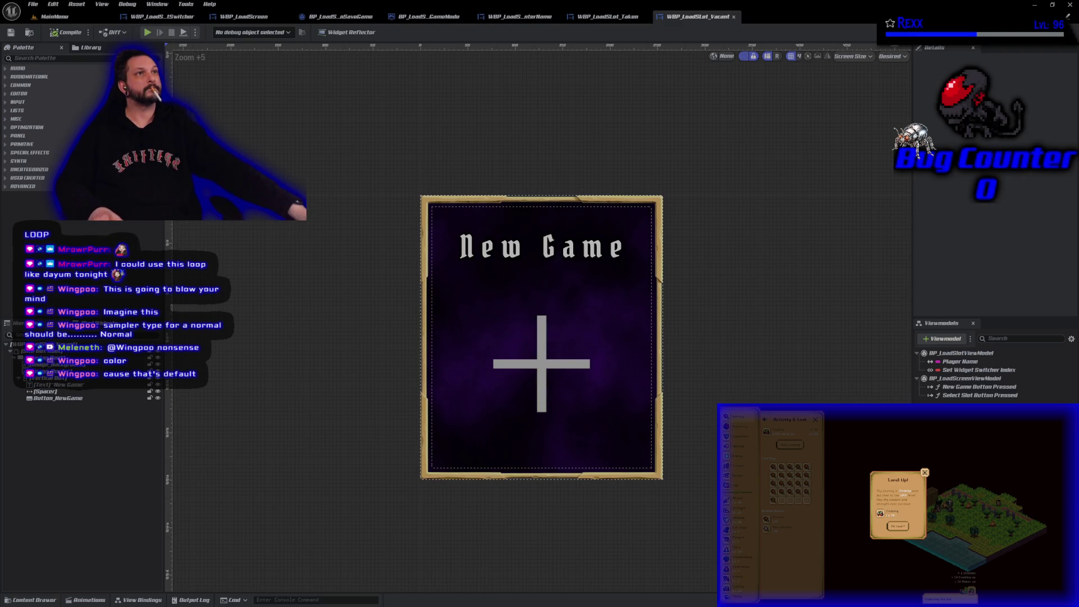
Step: Open WBP_LoadSlot_Taken and place its tab after WBP_LoadSlot_Vacant
left_click(602, 17)
left_click_drag(602, 19, 697, 17)
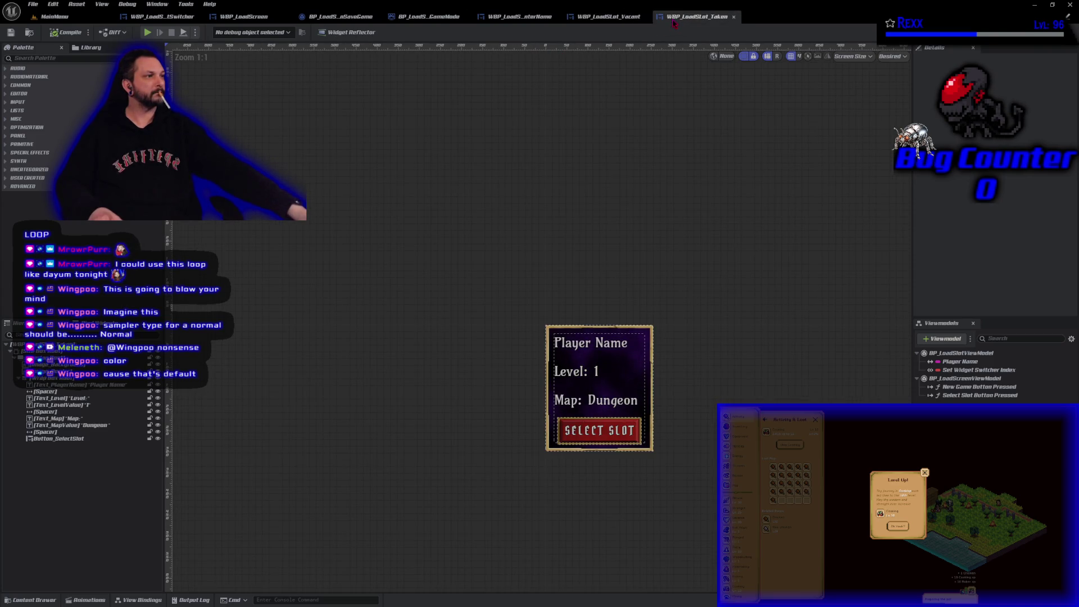
left_click_drag(560, 282, 538, 197)
scroll(538, 197, "up", 7)
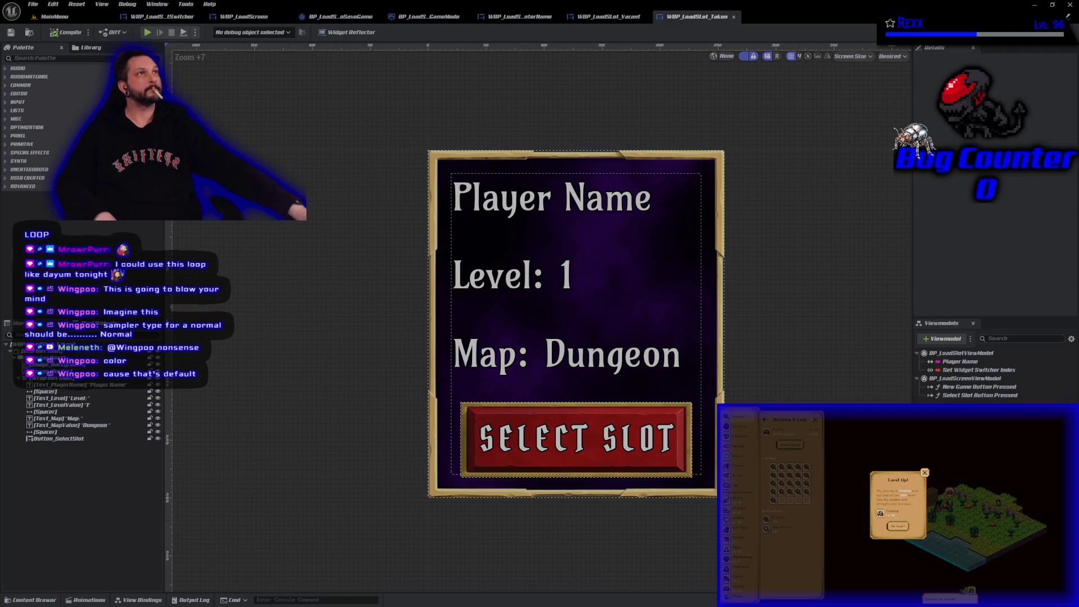
Step: Mark Text_PlayerName as a variable and view the widget's event graph
left_click(540, 194)
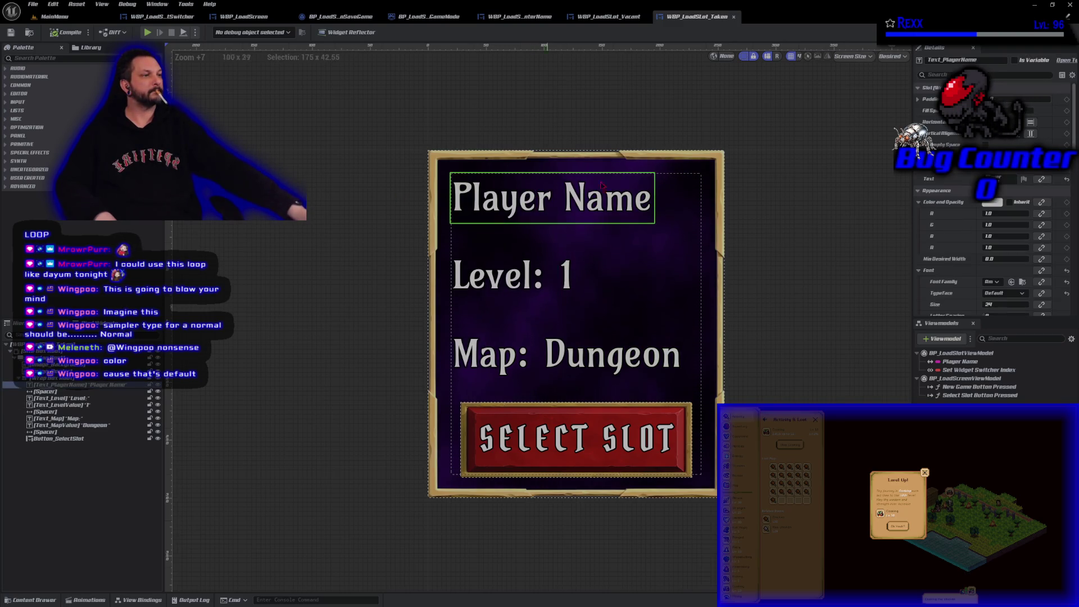
left_click(1045, 62)
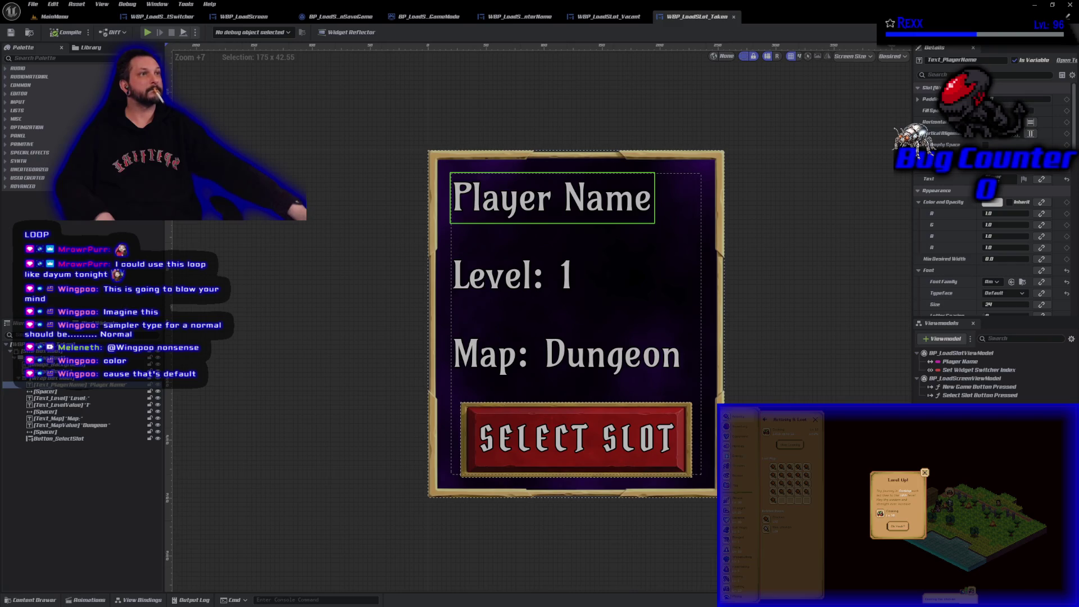
left_click(1057, 32)
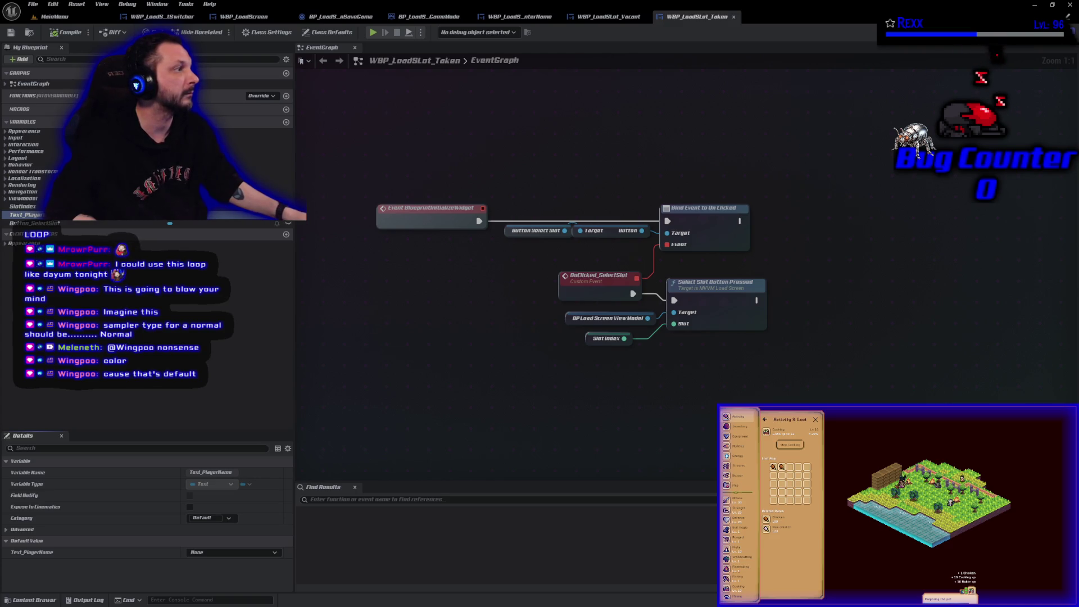
Step: Return to WBP_LoadSlot_Taken's Designer and bring up Text_PlayerName's text binding choices
left_click(1043, 32)
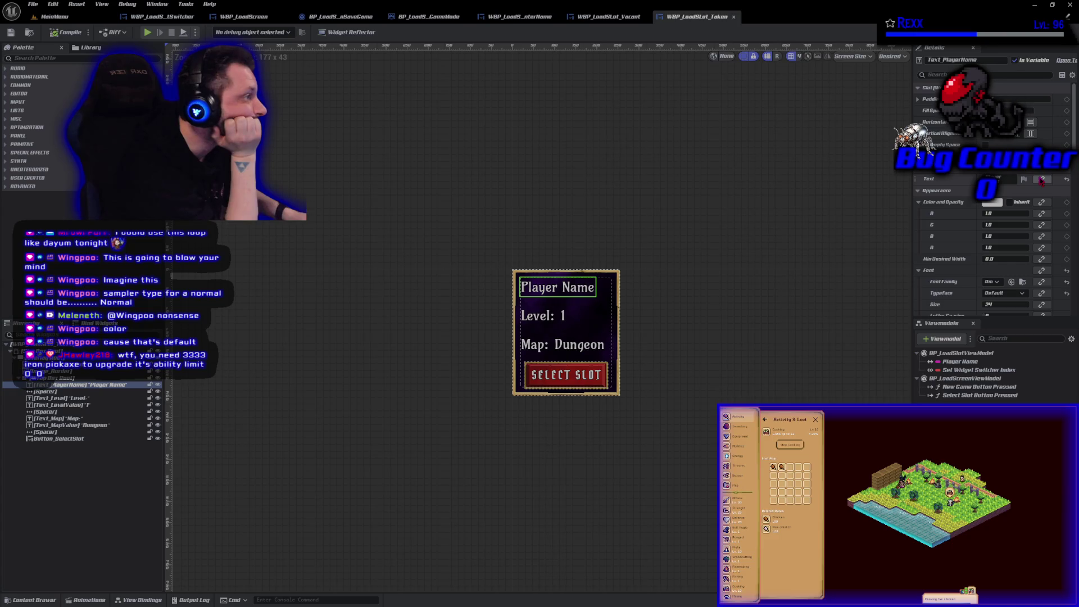
left_click(1042, 180)
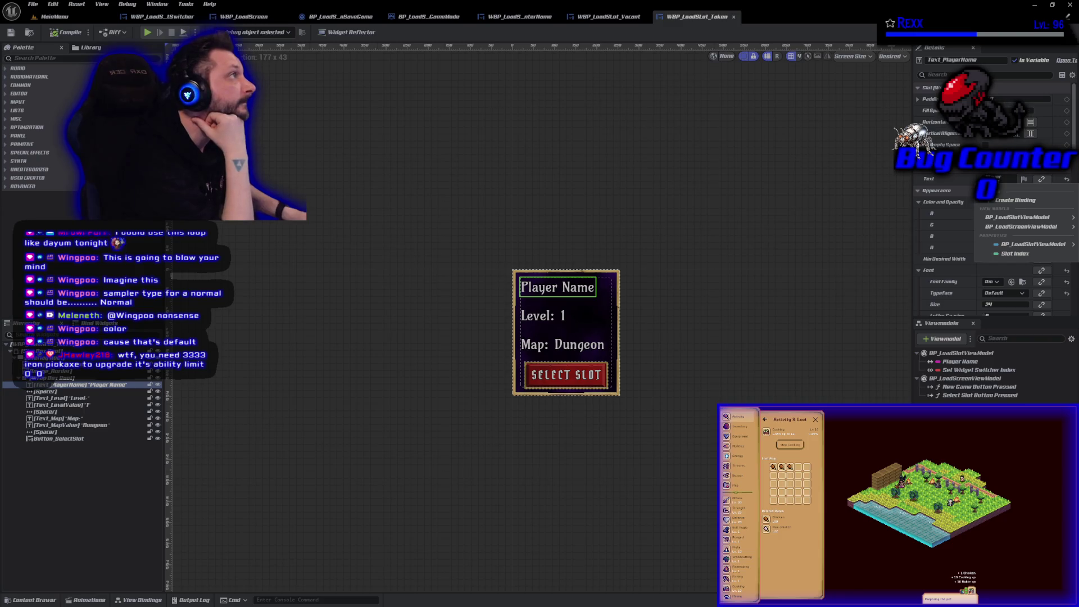
Step: Bind Text_PlayerName's Text to BP_LoadSlotViewModel's Player Name
key("Escape")
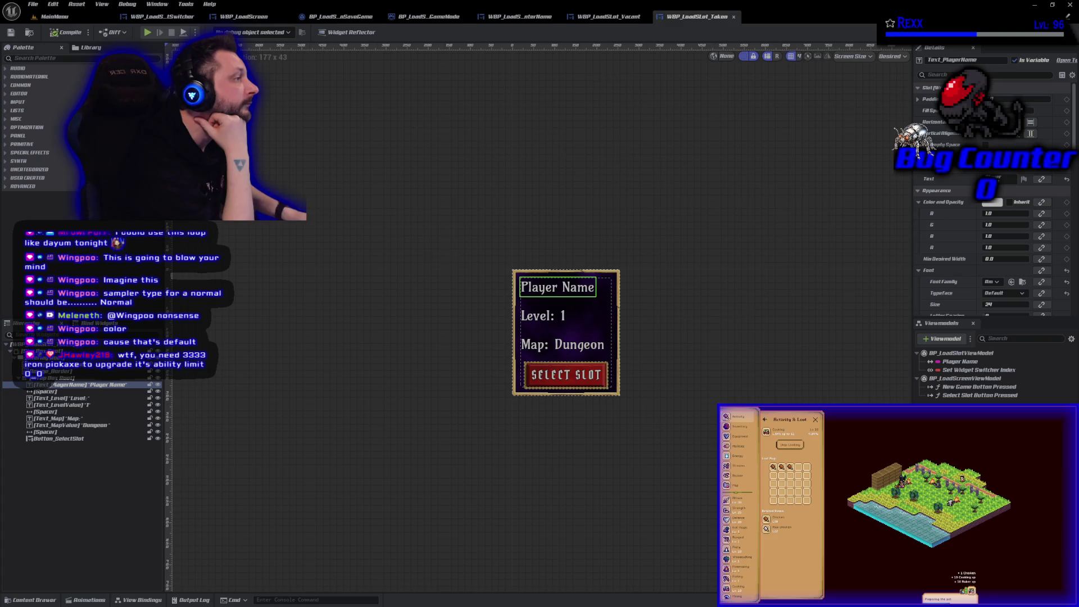
left_click(1049, 181)
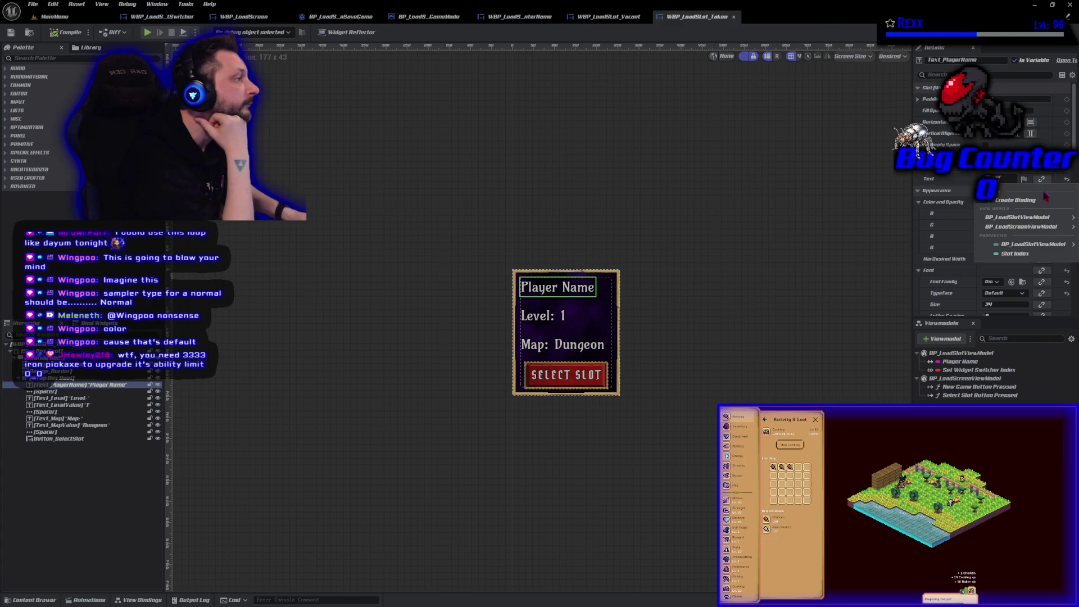
mouse_move(1034, 218)
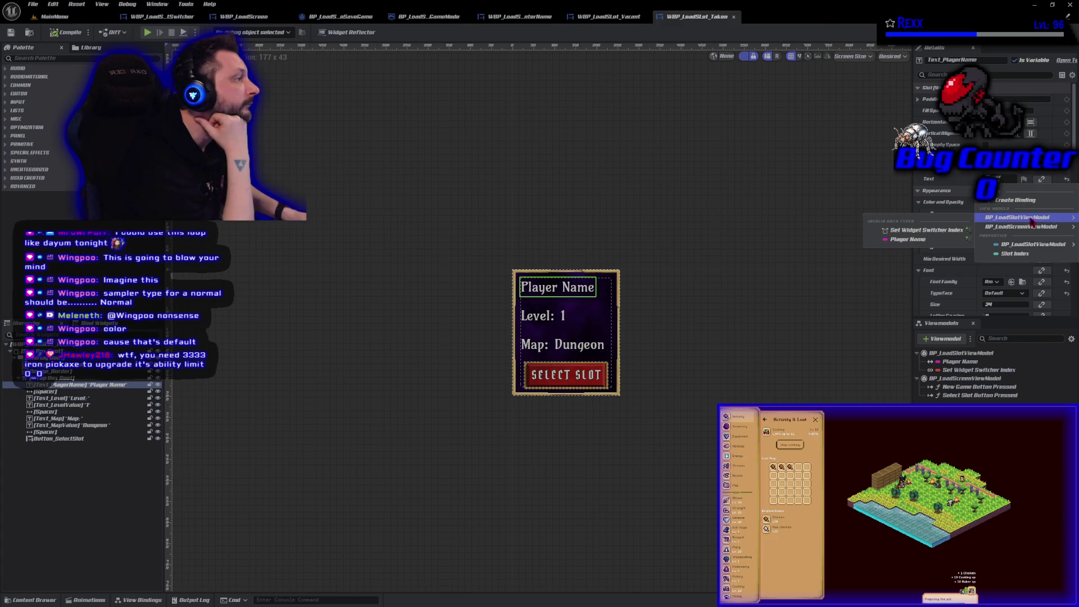
left_click(917, 239)
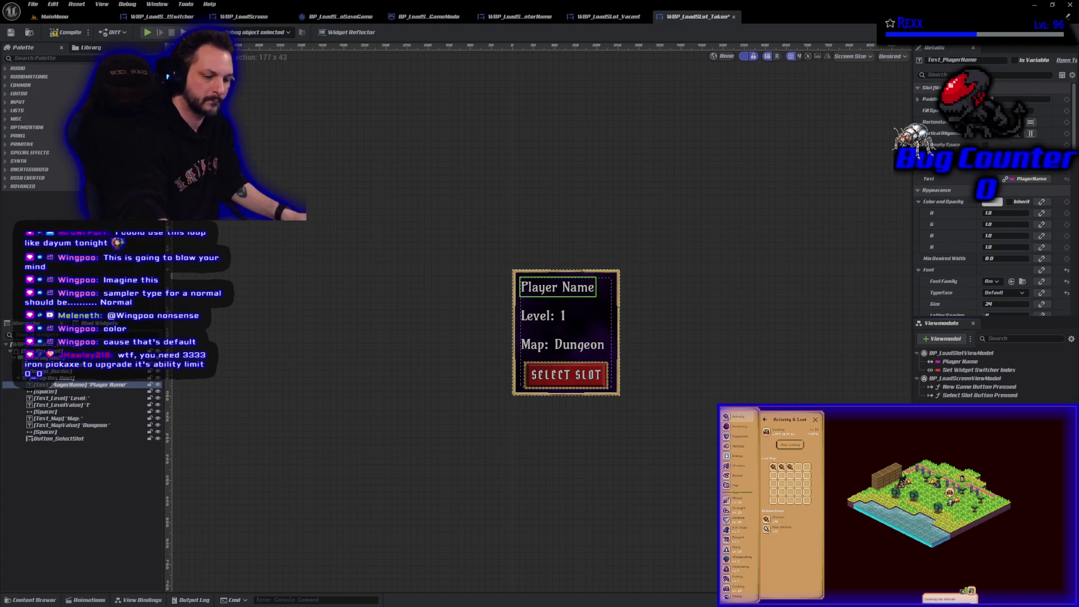
Step: Remove that PlayerName binding, save WBP_LoadSlot_Taken, and show the View Bindings panel
left_click(1037, 180)
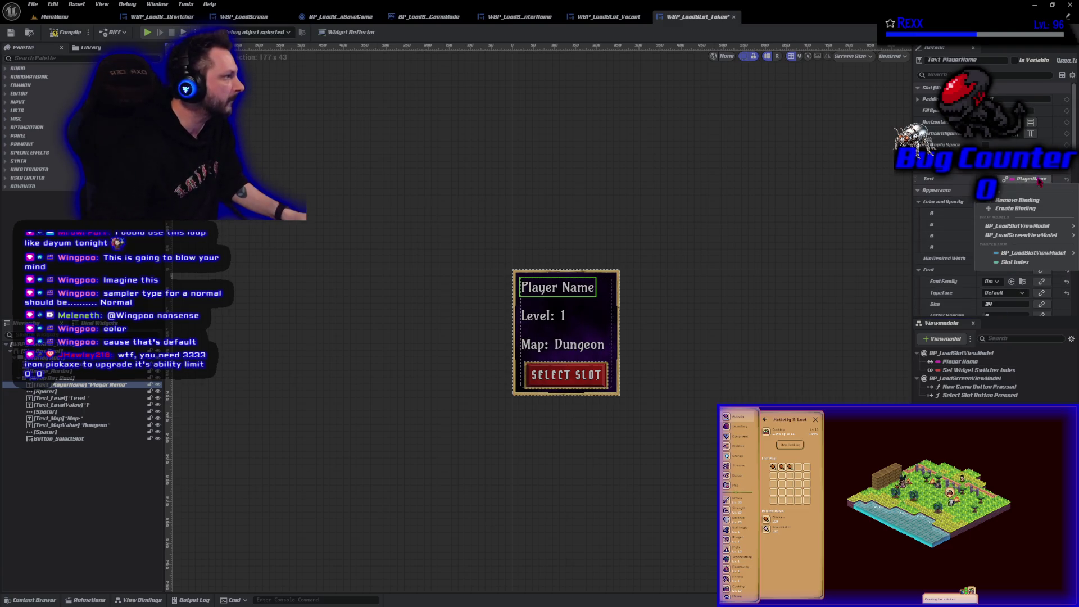
left_click(1027, 200)
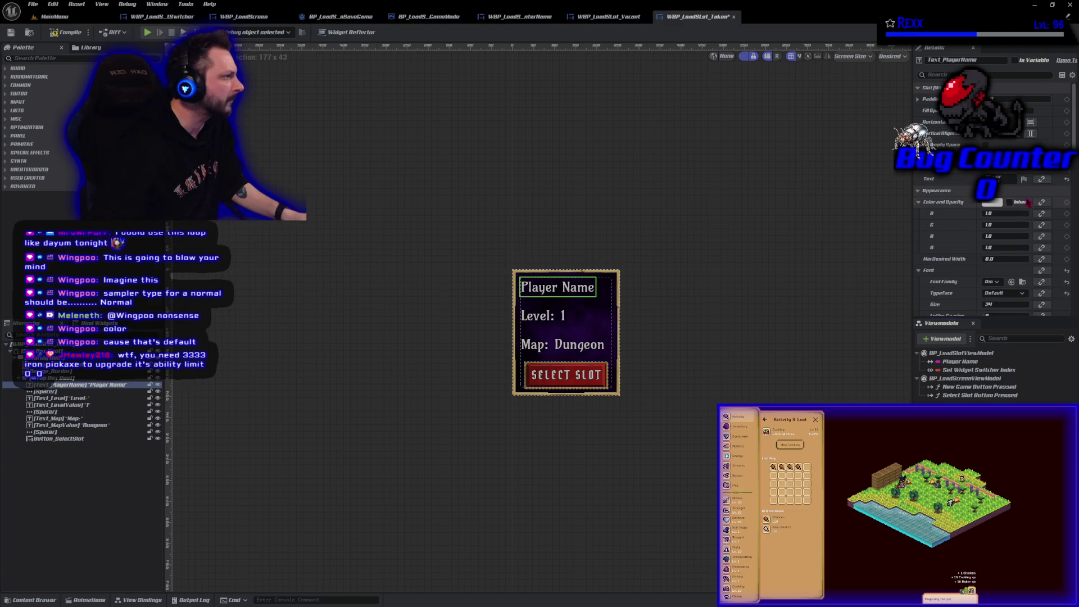
left_click(10, 32)
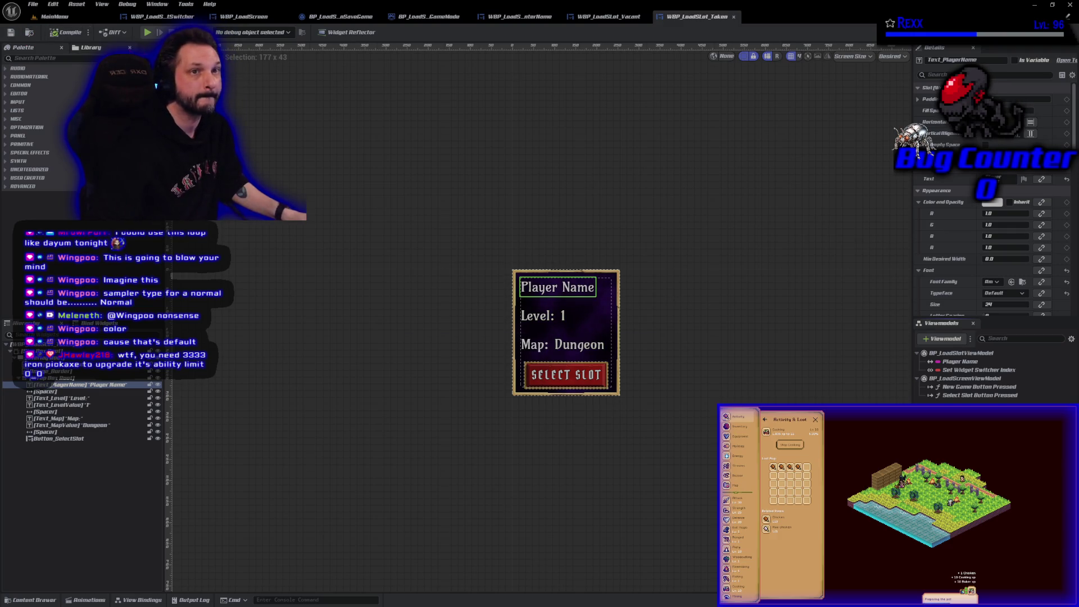
left_click(147, 601)
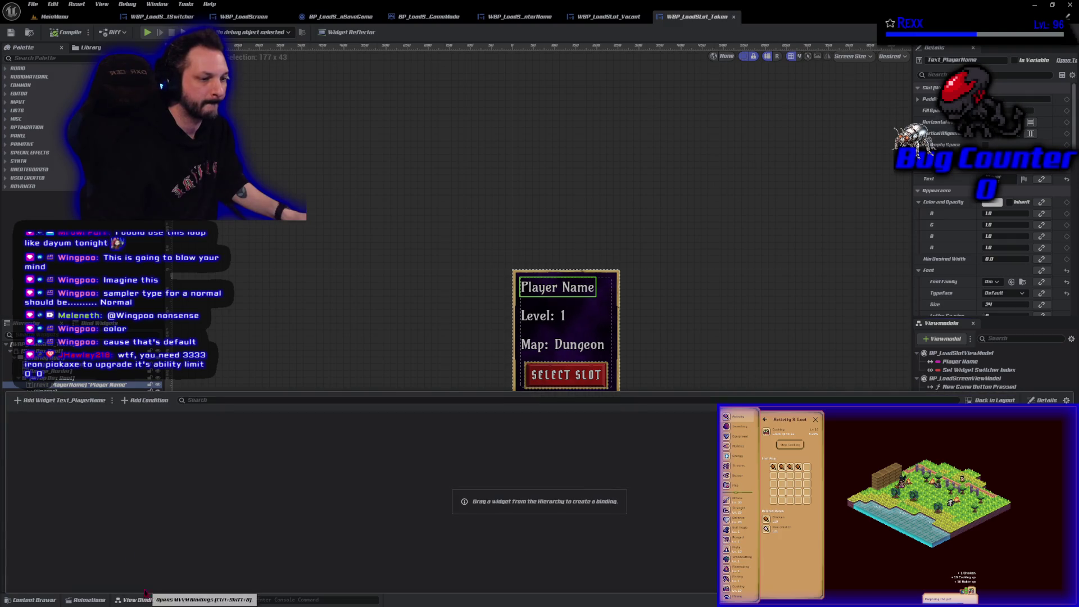
Step: Add a view binding for Text_PlayerName targeting its Text property
left_click(59, 401)
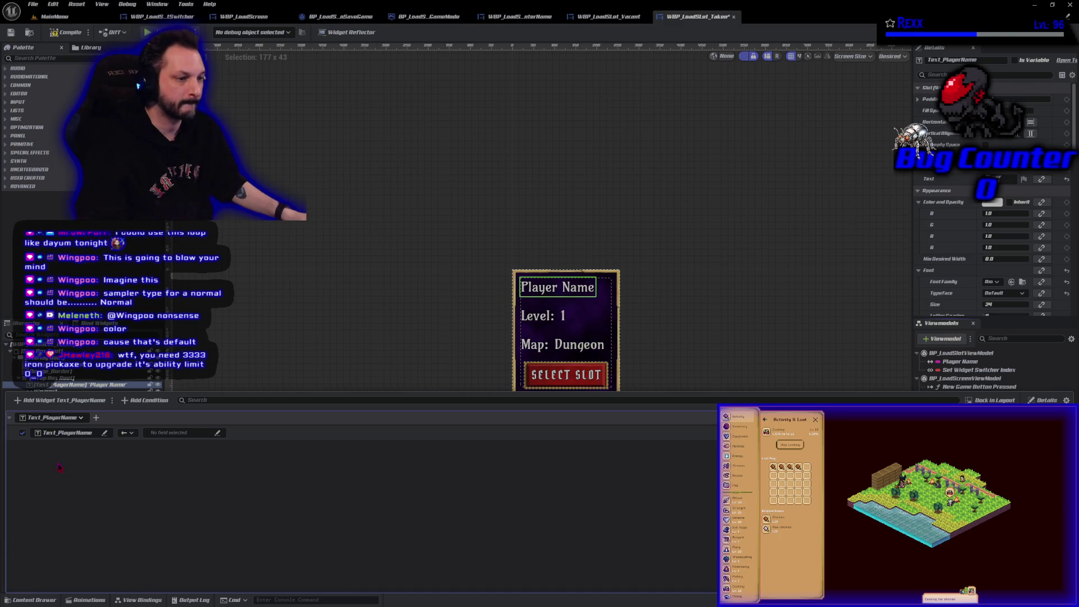
left_click(104, 434)
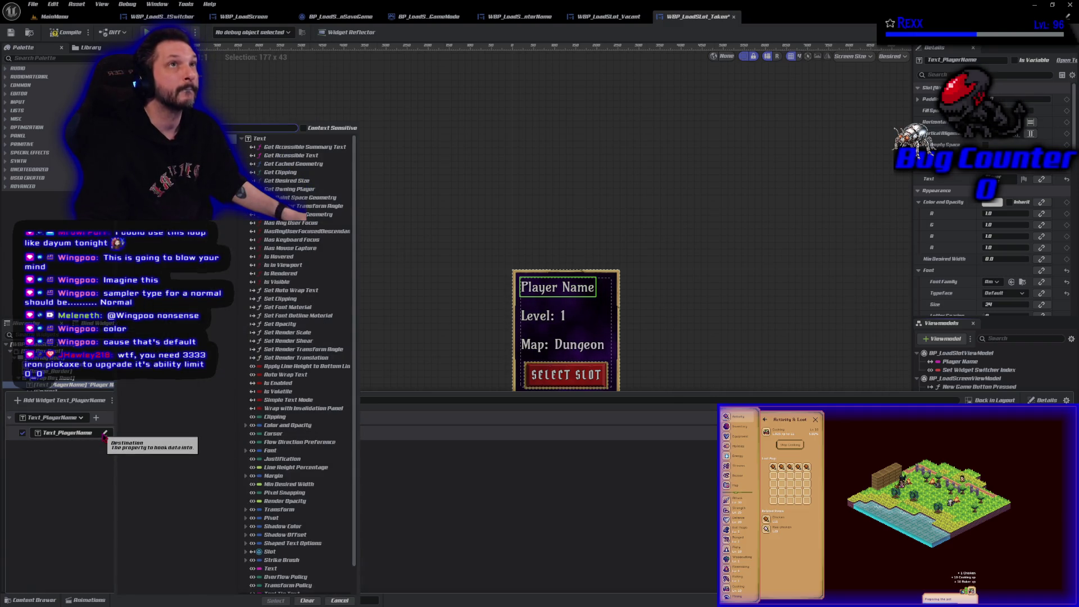
key("Escape")
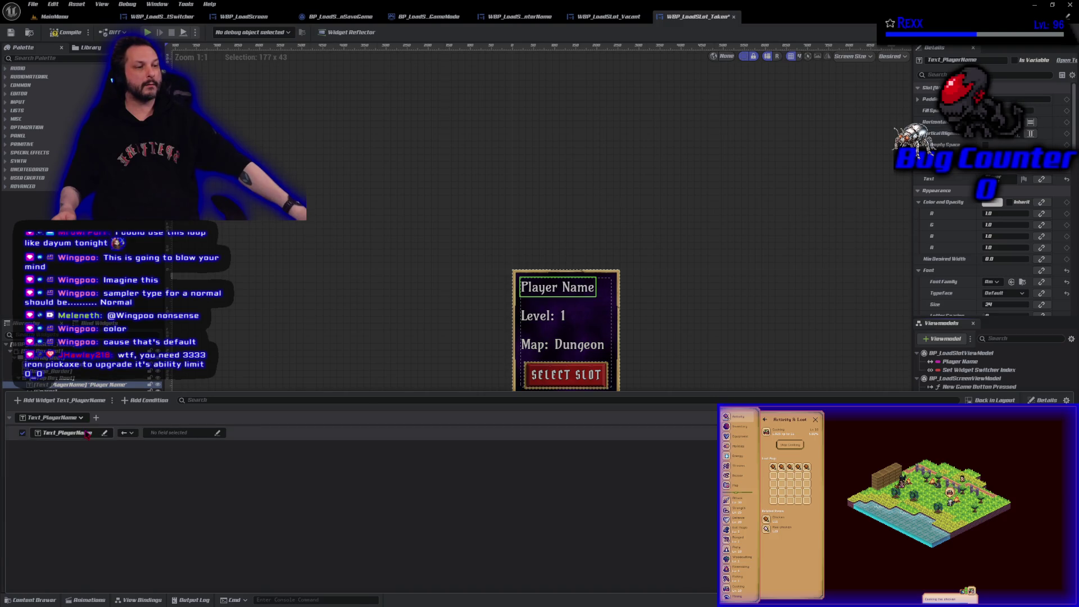
left_click(175, 432)
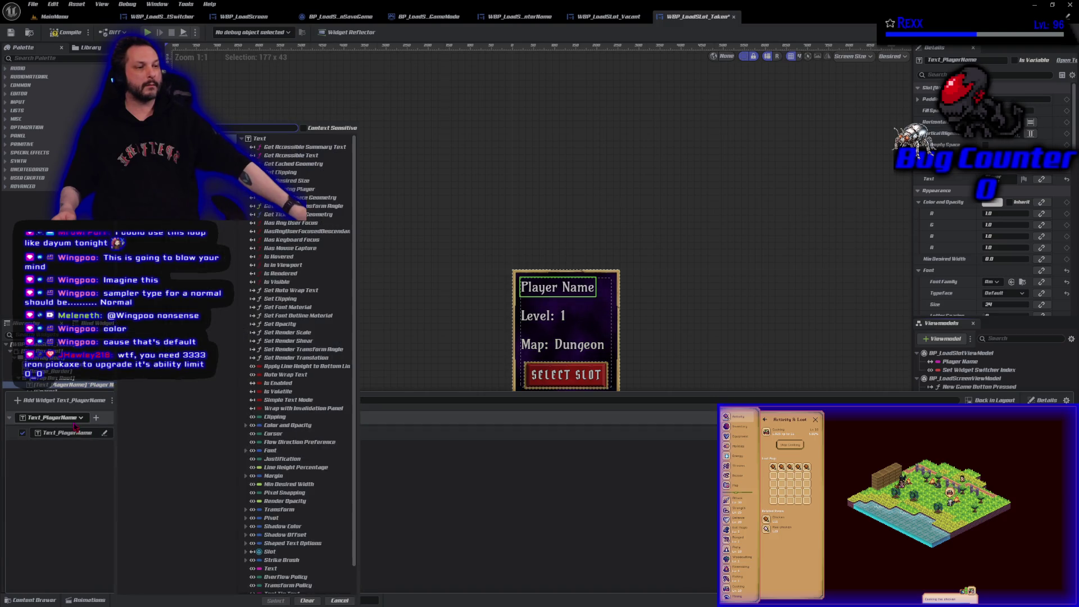
left_click(276, 569)
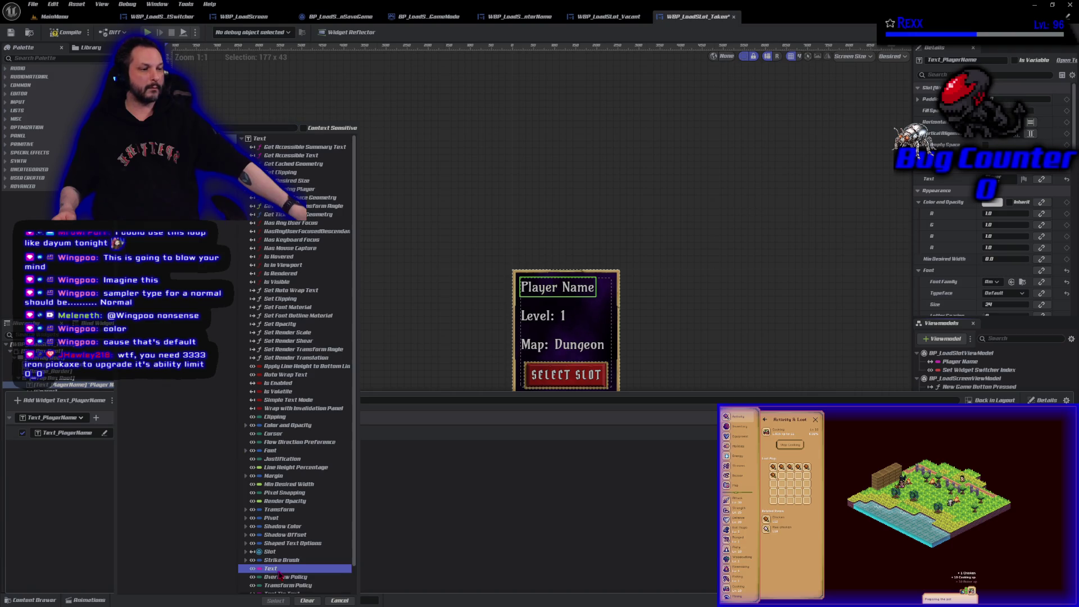
left_click(276, 601)
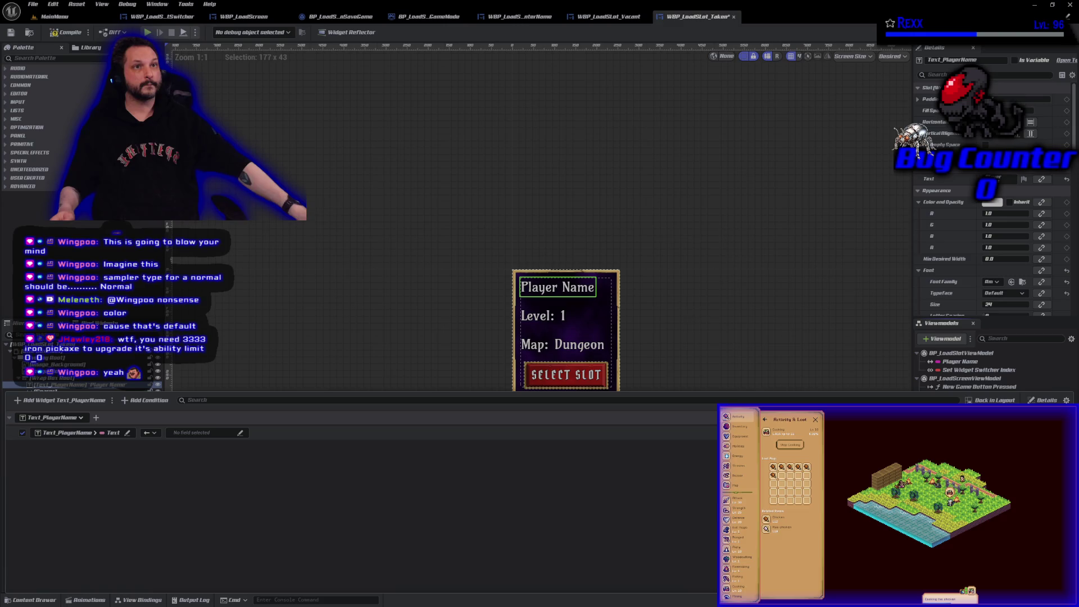
Step: Set the binding direction to One Way To Widget and browse BP_LoadSlotViewModel as its source
left_click(150, 433)
left_click(166, 470)
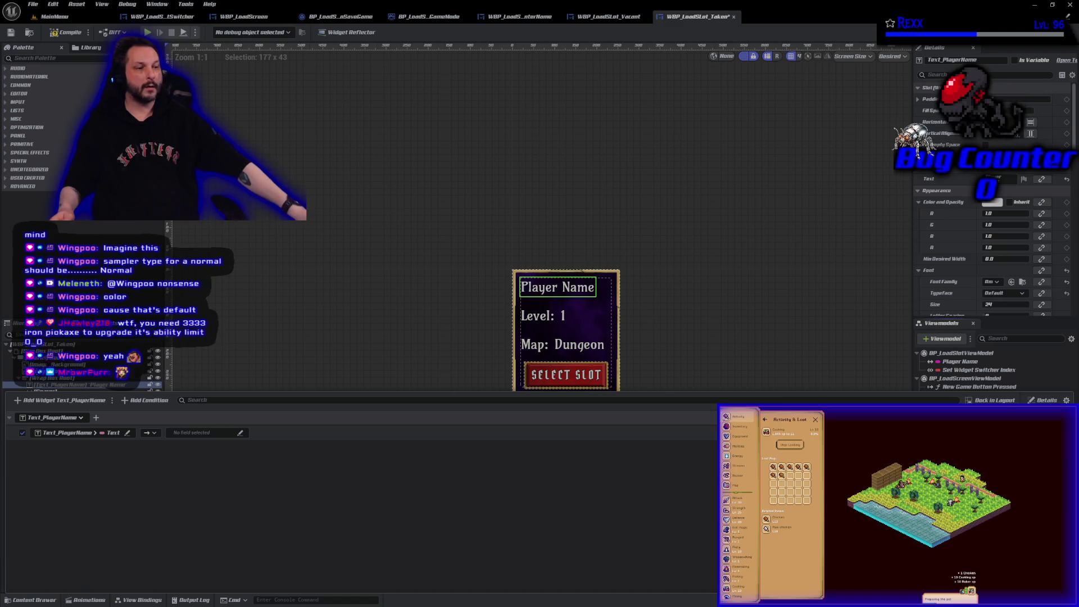
left_click(150, 433)
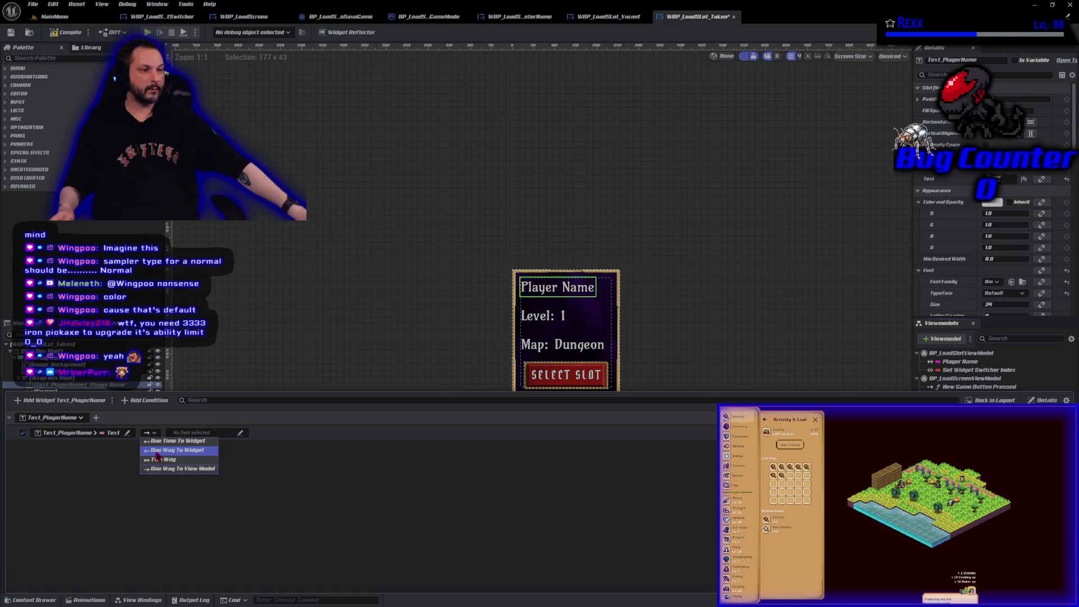
left_click(157, 451)
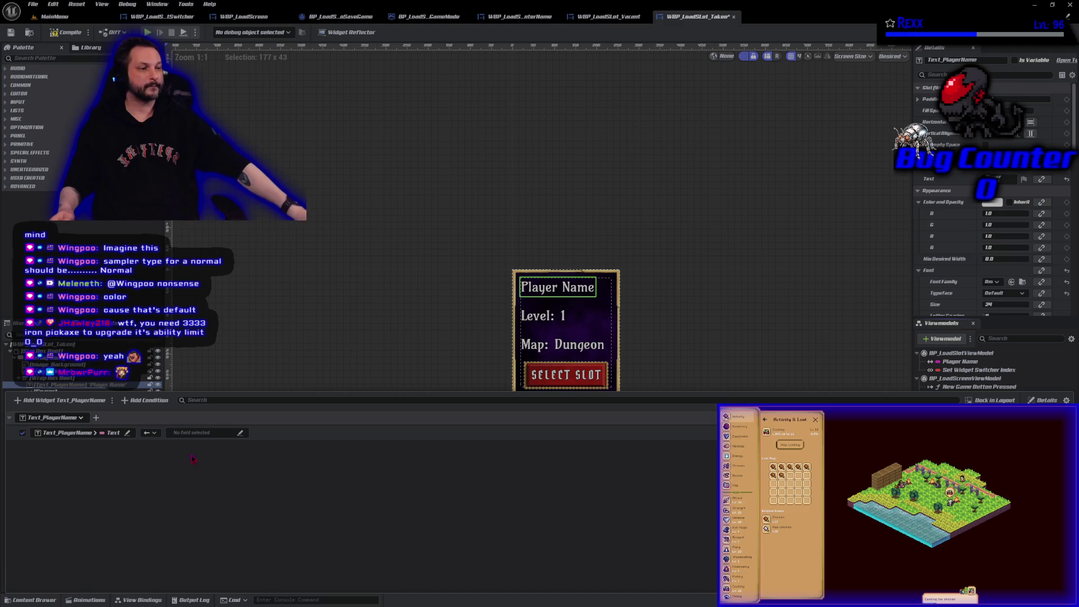
left_click(197, 433)
left_click(217, 457)
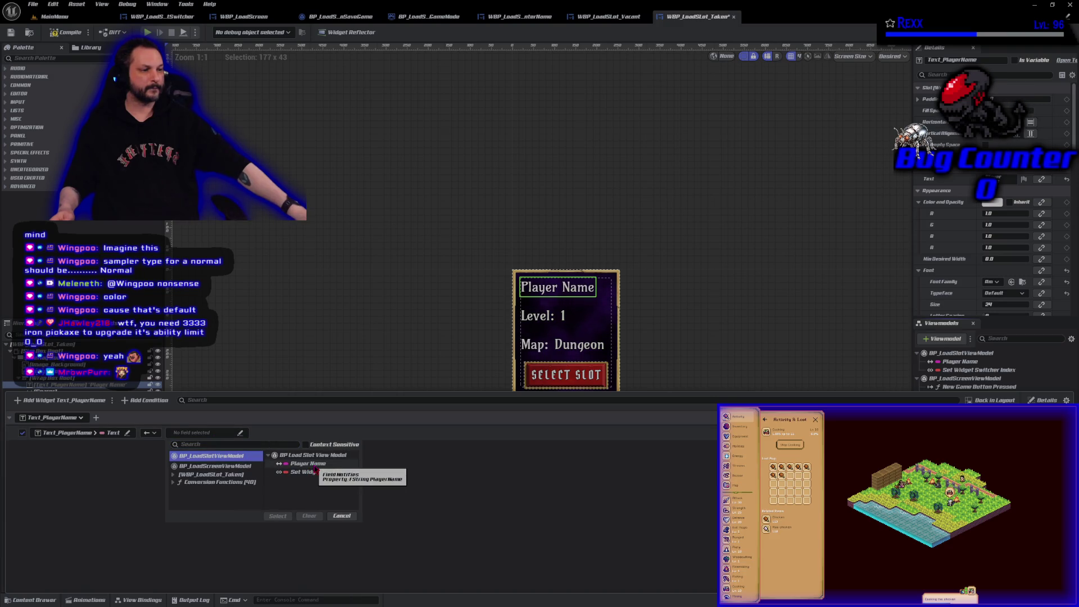
Step: Browse the viewmodels' fields, then expand Conversion Functions > Utilities to list text conversions
key("Escape")
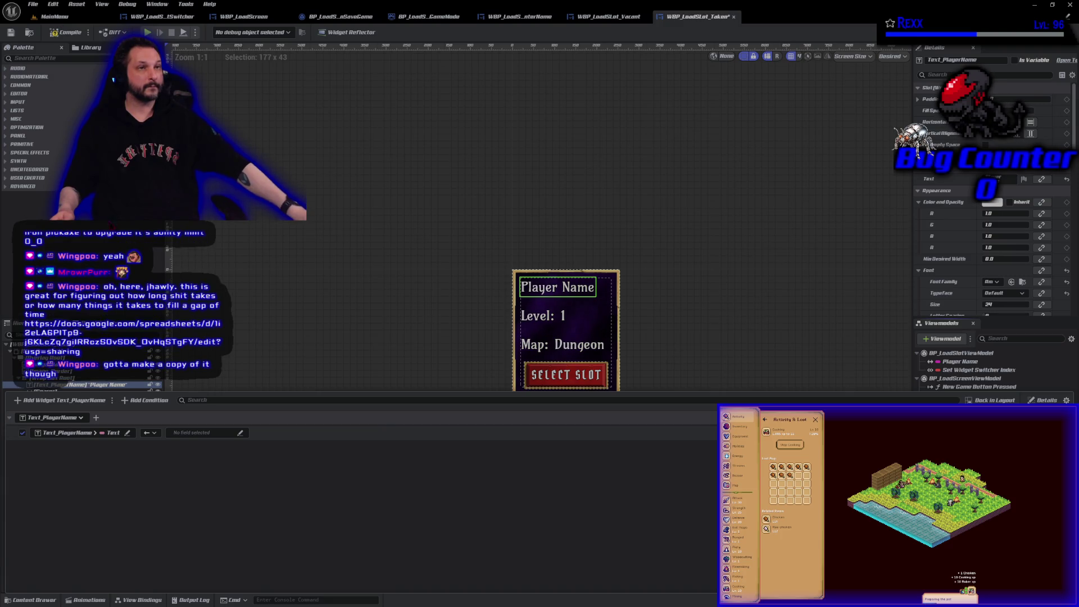
left_click(182, 433)
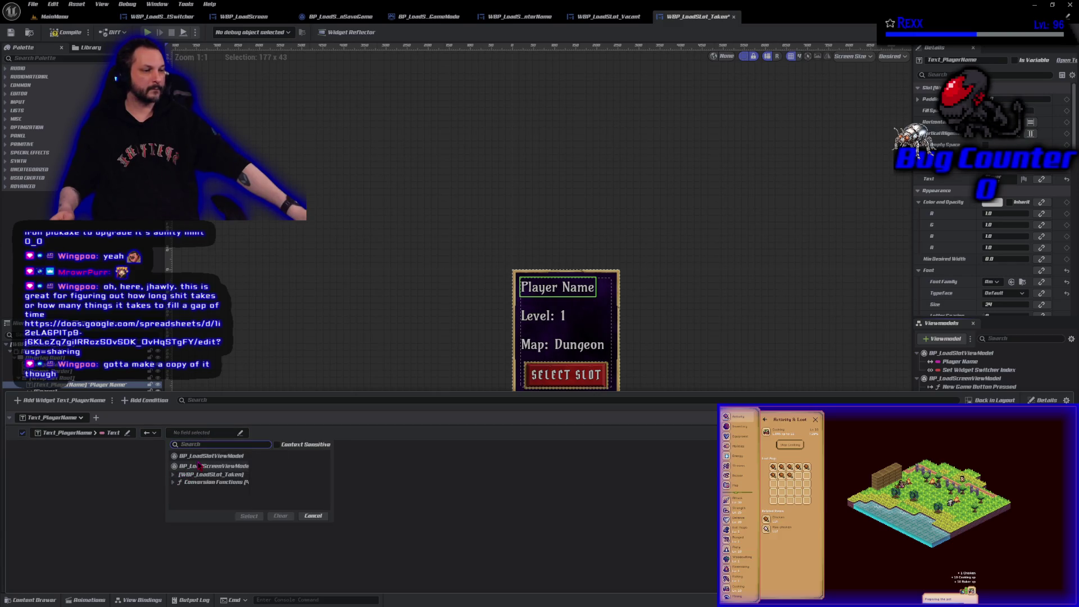
left_click(200, 467)
left_click(200, 456)
left_click(296, 464)
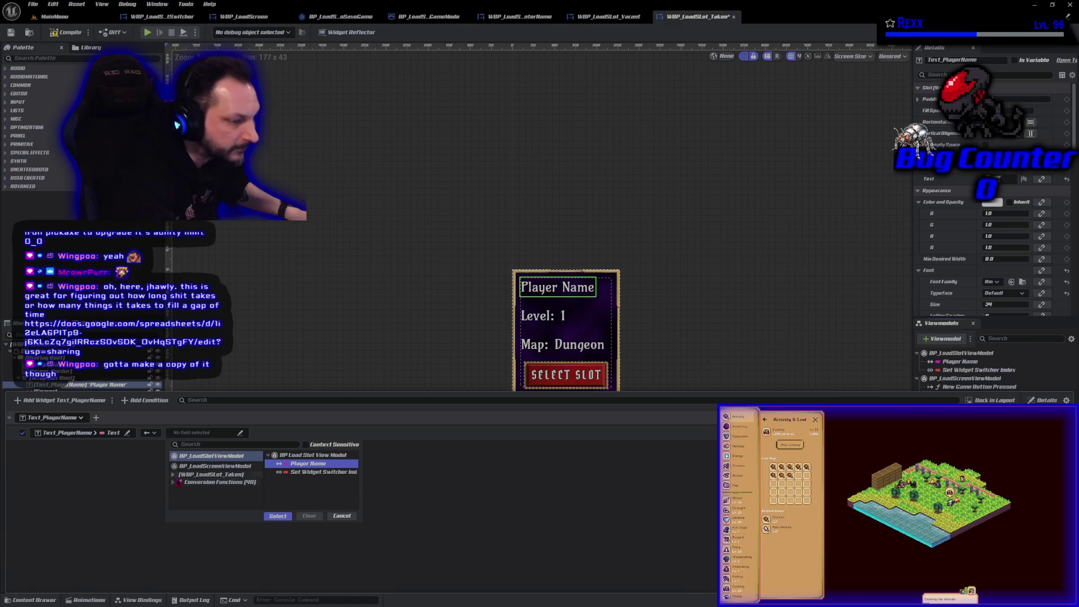
left_click(178, 482)
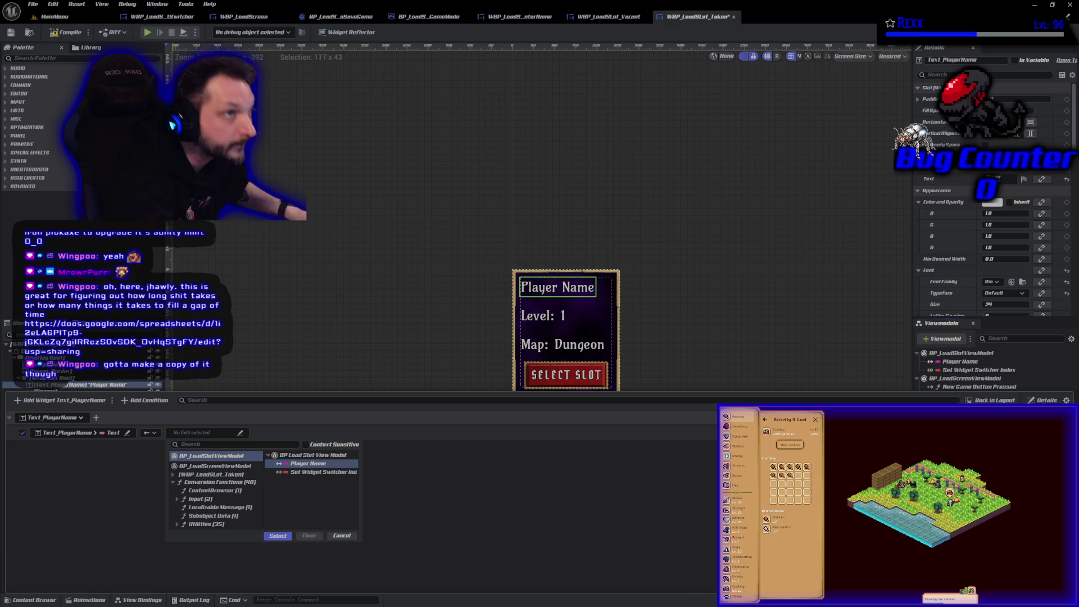
key("Escape")
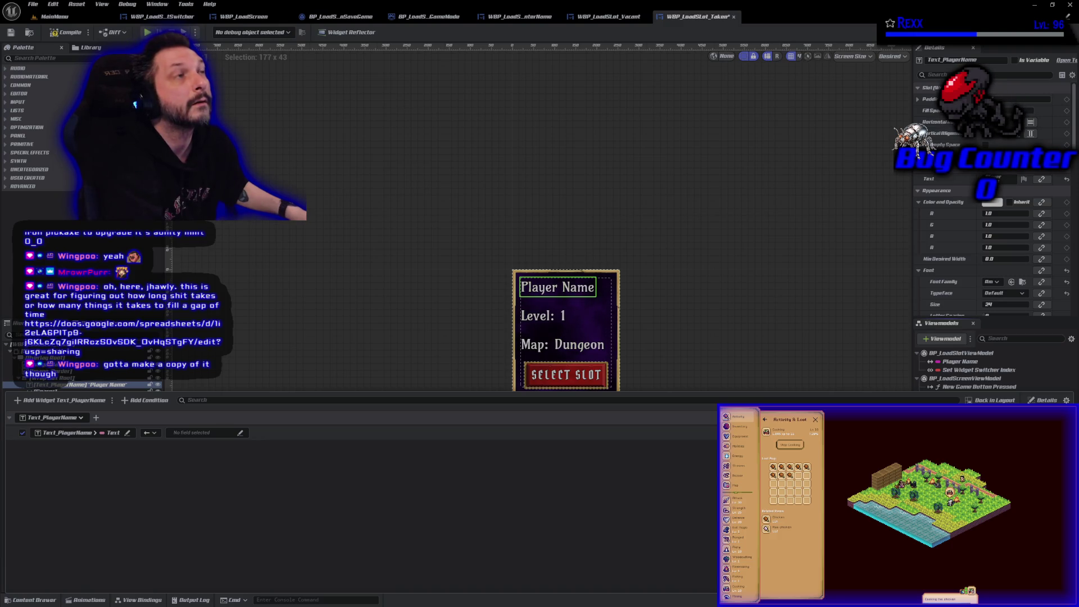
left_click(203, 433)
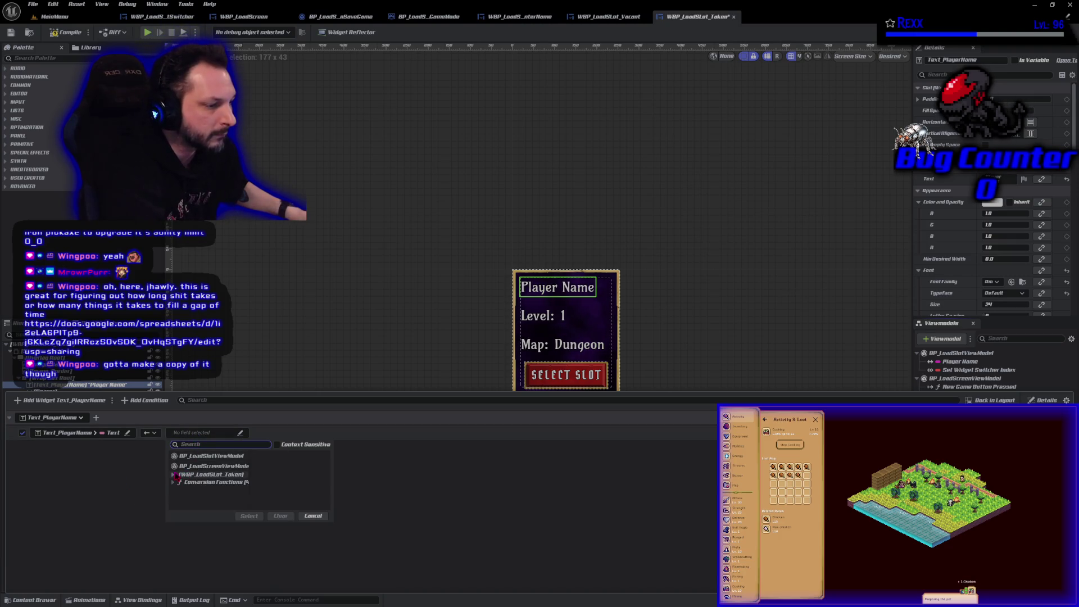
left_click(174, 482)
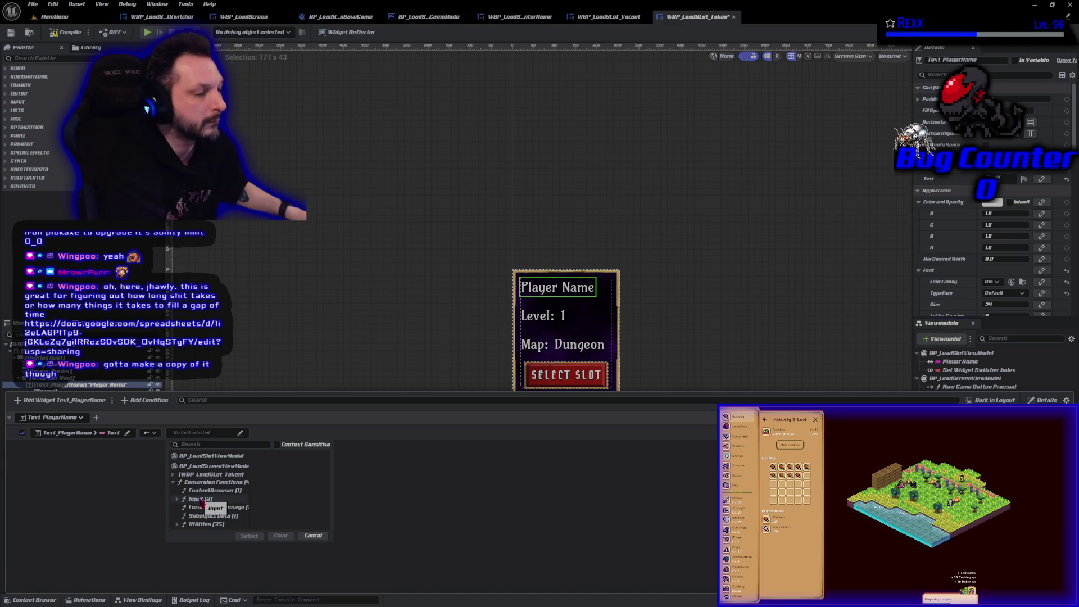
left_click(203, 489)
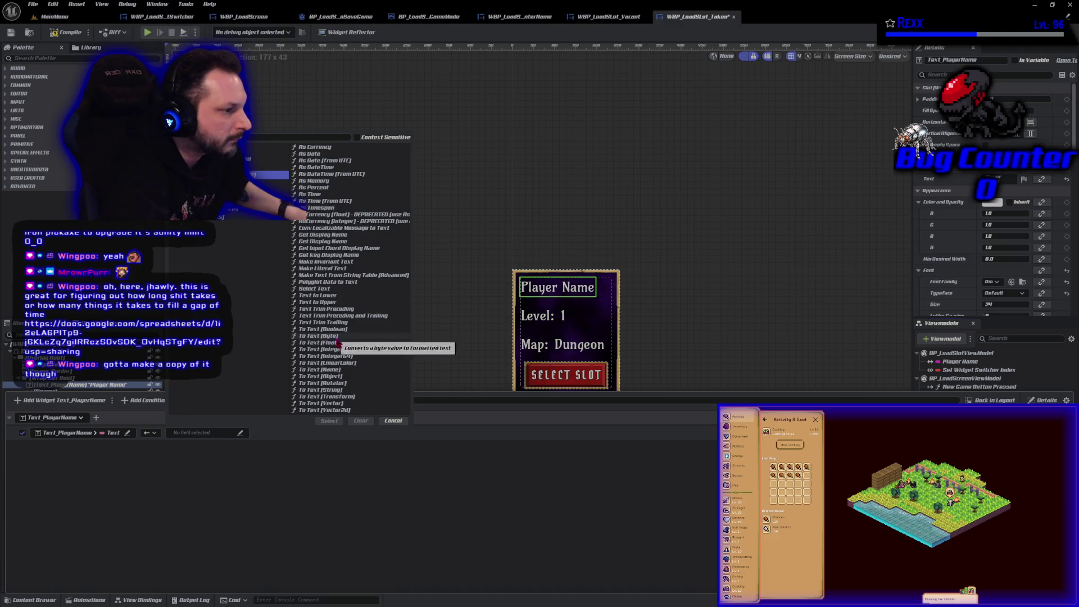
Step: Source the Text via To Text (String) with In String from BP_LoadSlotViewModel's Player Name, then maximize the calculator spreadsheet
left_click(321, 390)
left_click(330, 421)
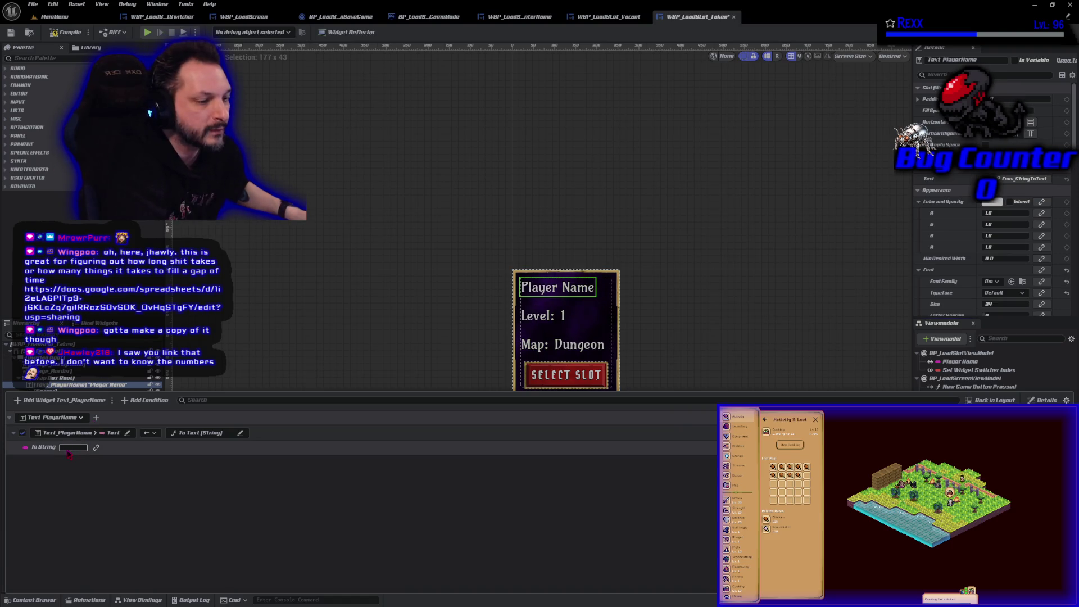
left_click(96, 448)
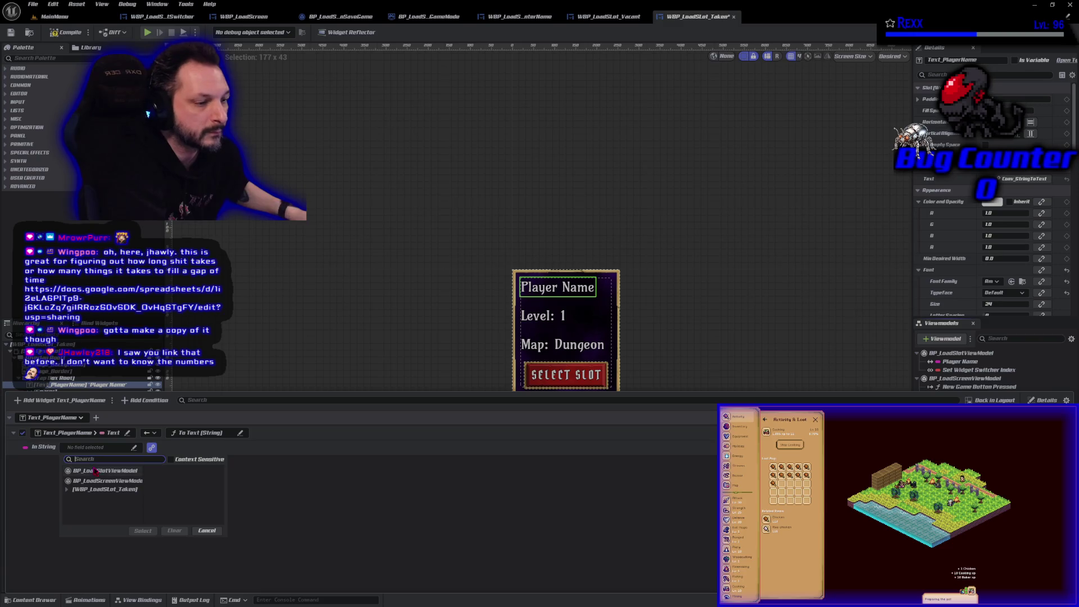
left_click(104, 471)
left_click(198, 479)
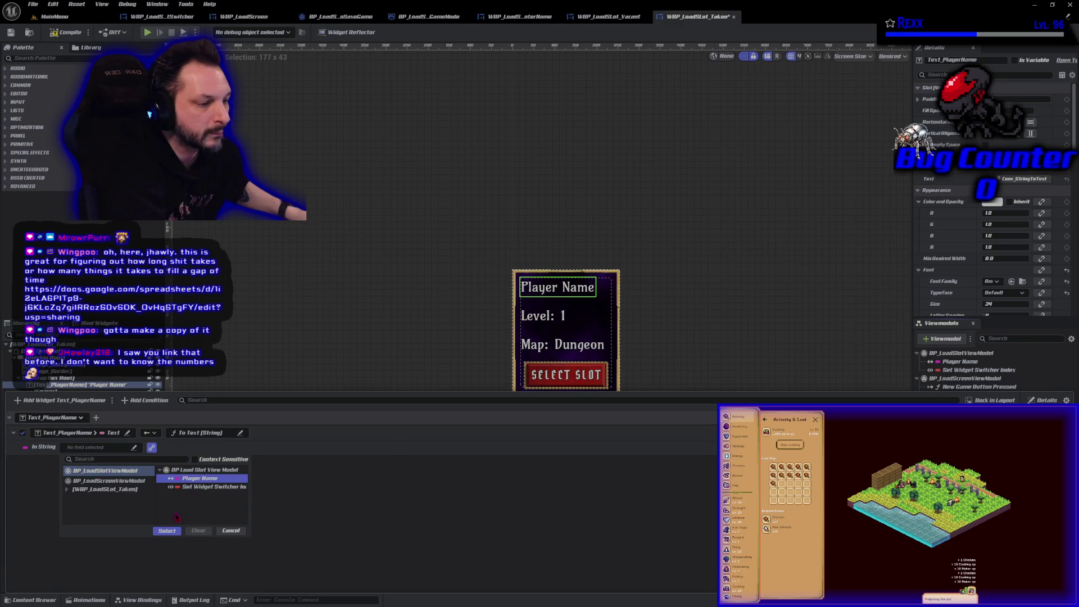
left_click(167, 531)
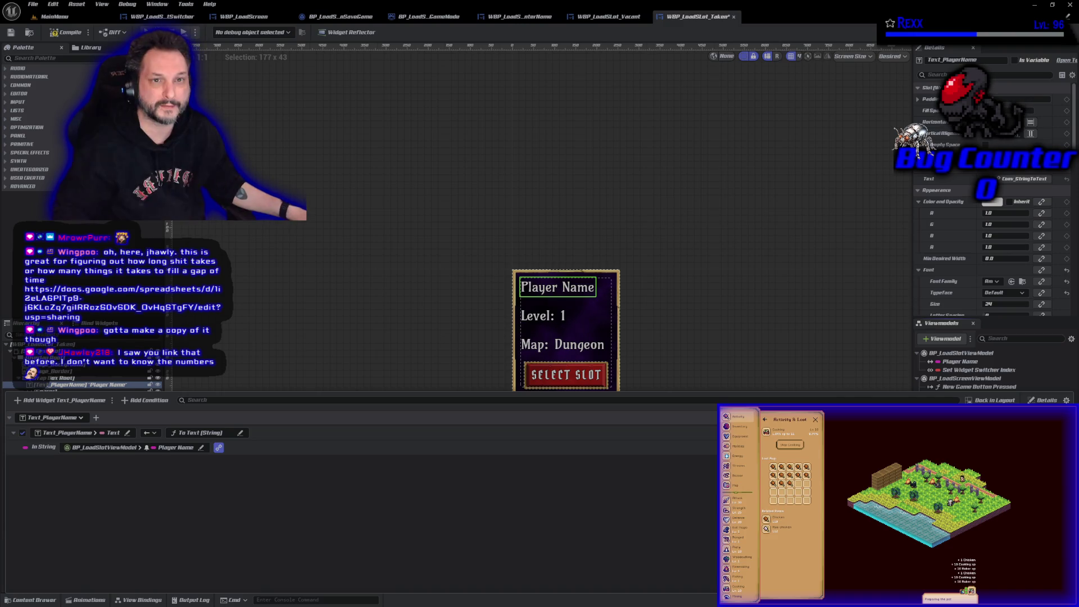
key("alt+Tab")
double_click(482, 93)
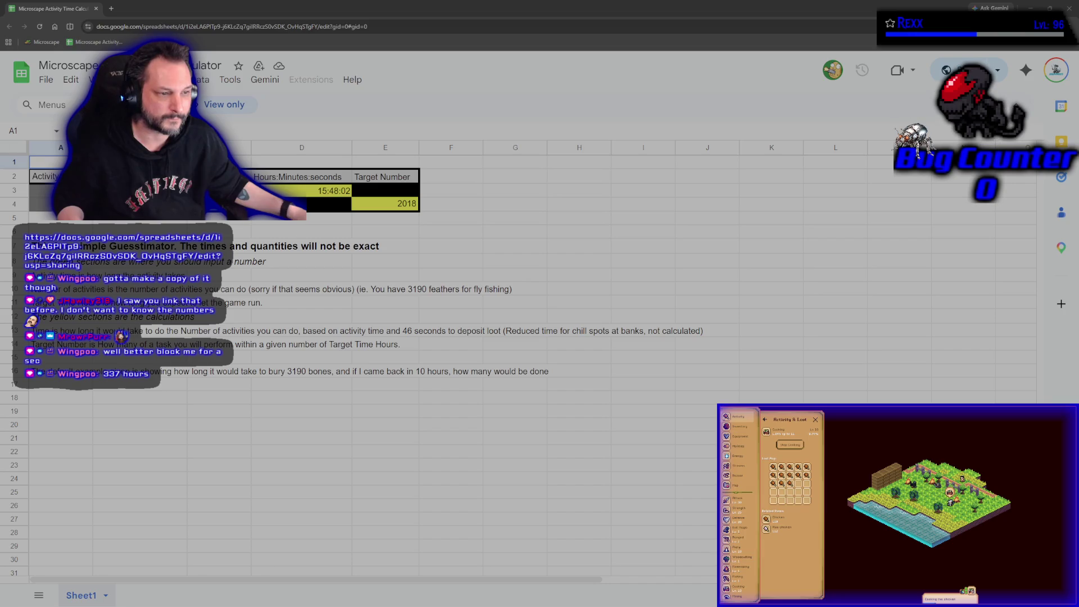
Step: Close the Microscape Activity Time Calculator spreadsheet to return to Unreal
left_click(97, 9)
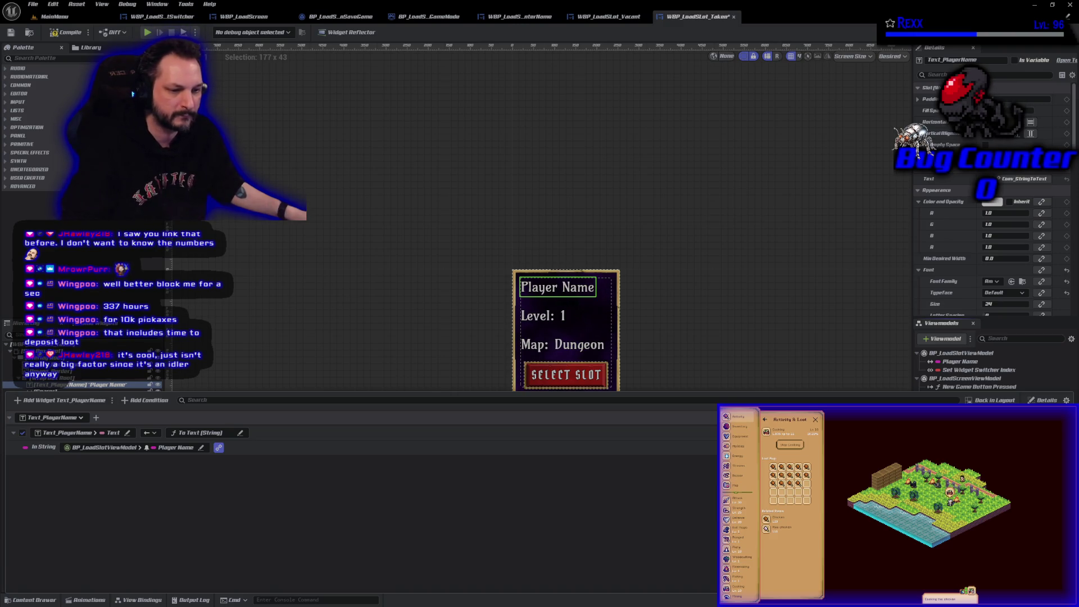
left_click(433, 279)
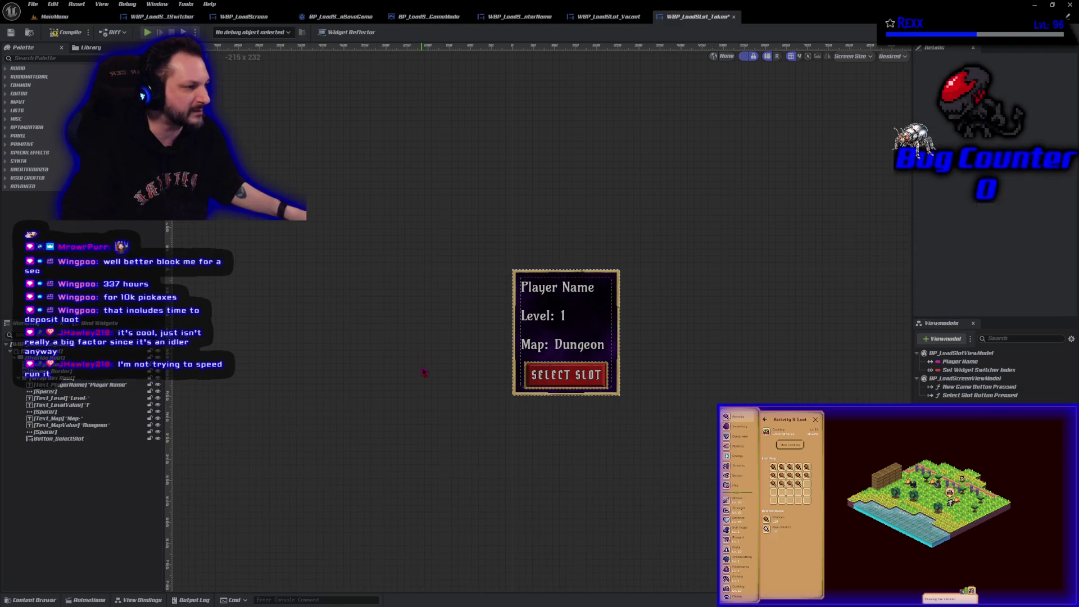
scroll(423, 372, "up", 4)
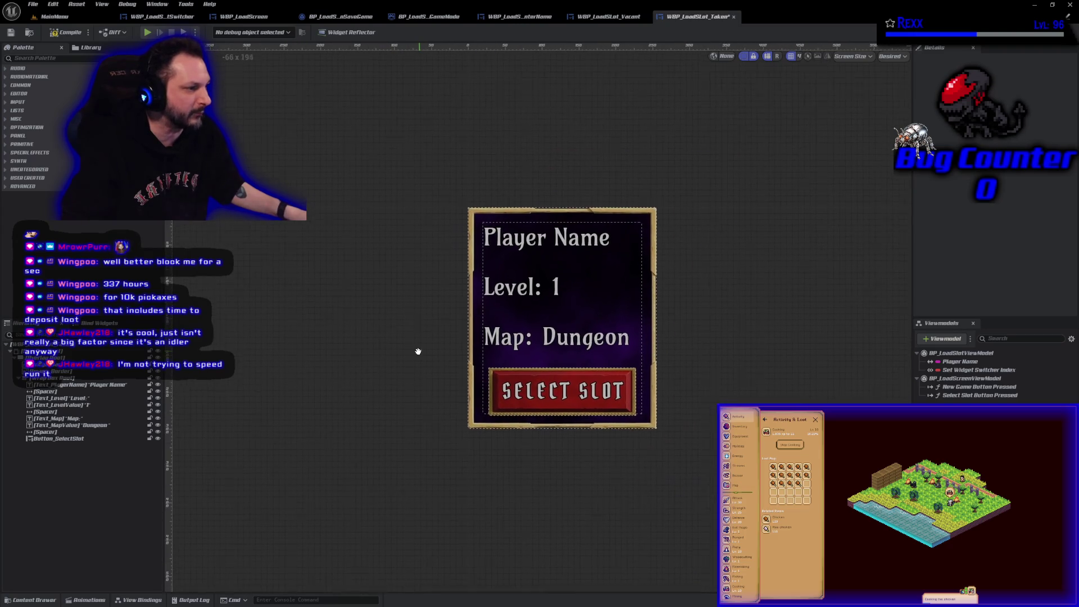
scroll(417, 353, "up", 1)
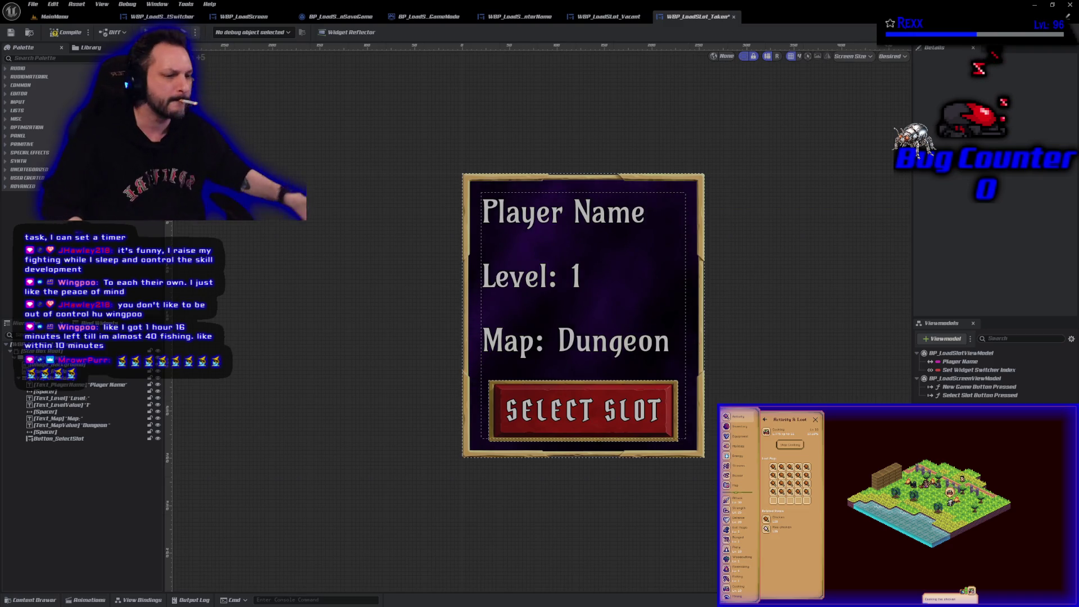
left_click(549, 422)
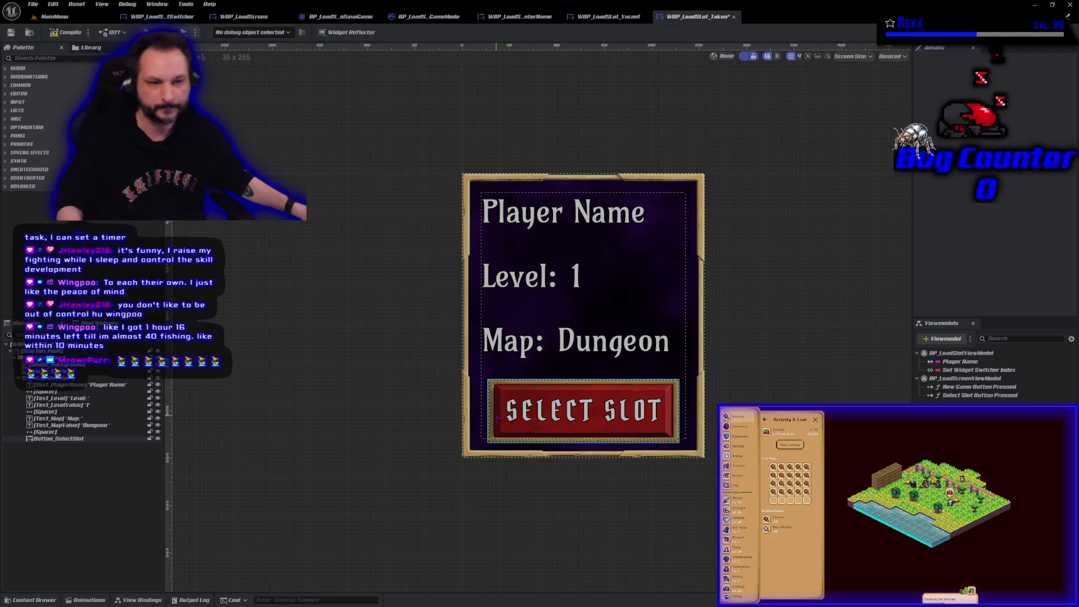
left_click(474, 415)
left_click(494, 416)
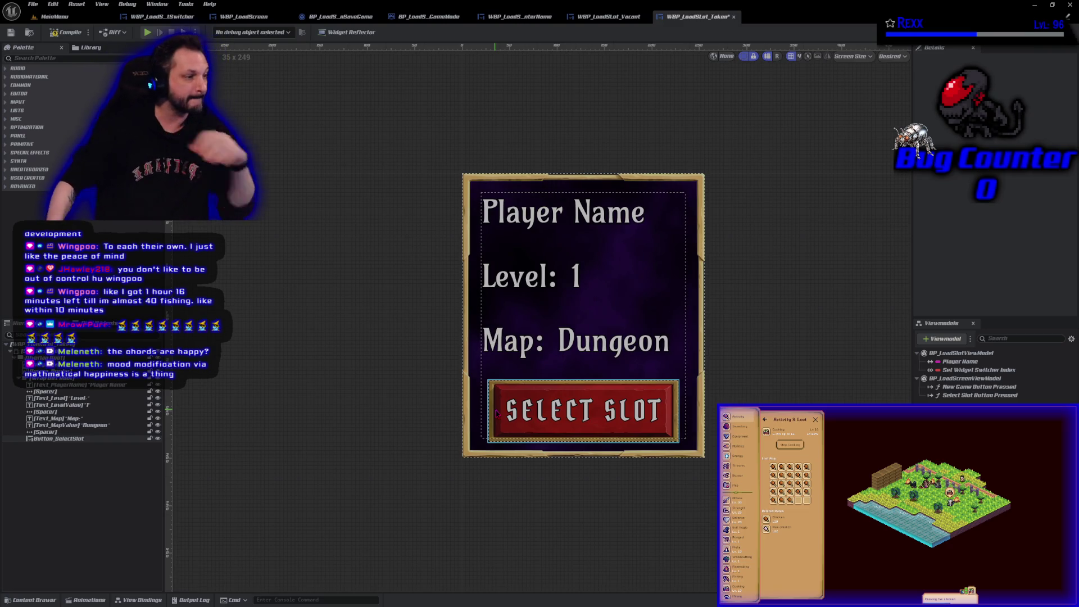
Step: Set the spacer under Level on the Taken slot card to size 20
left_click(524, 375)
scroll(516, 500, "up", 5)
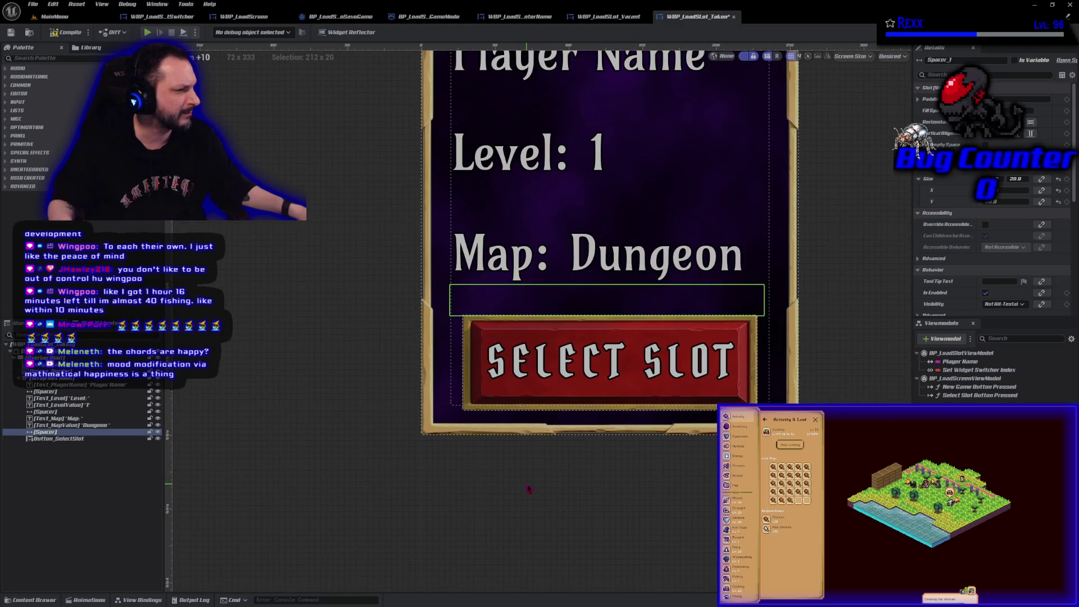
left_click_drag(516, 501, 475, 564)
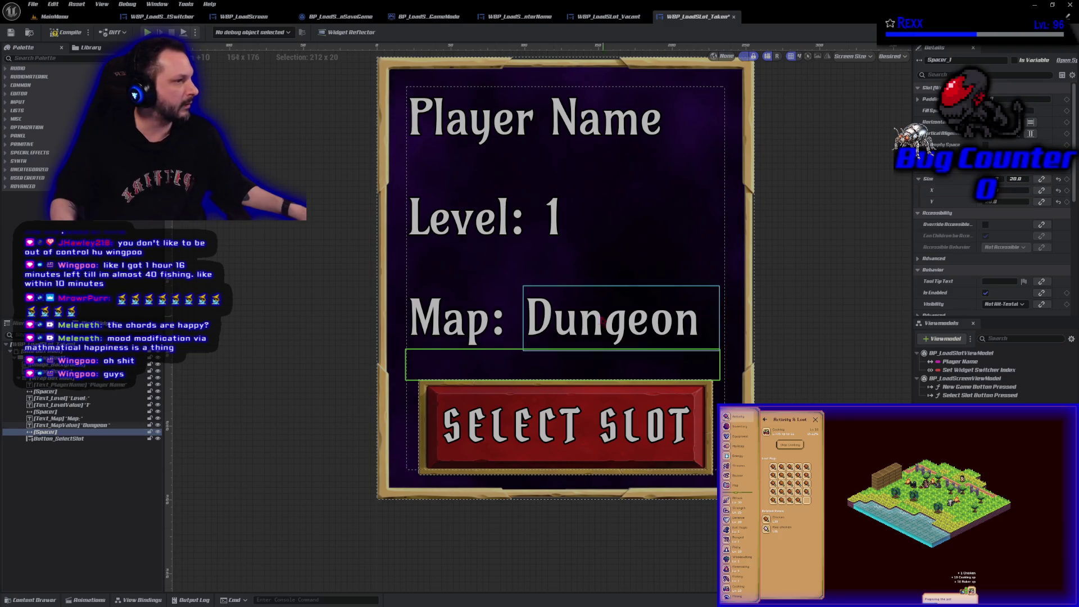
left_click(542, 269)
left_click(534, 174)
left_click(540, 269)
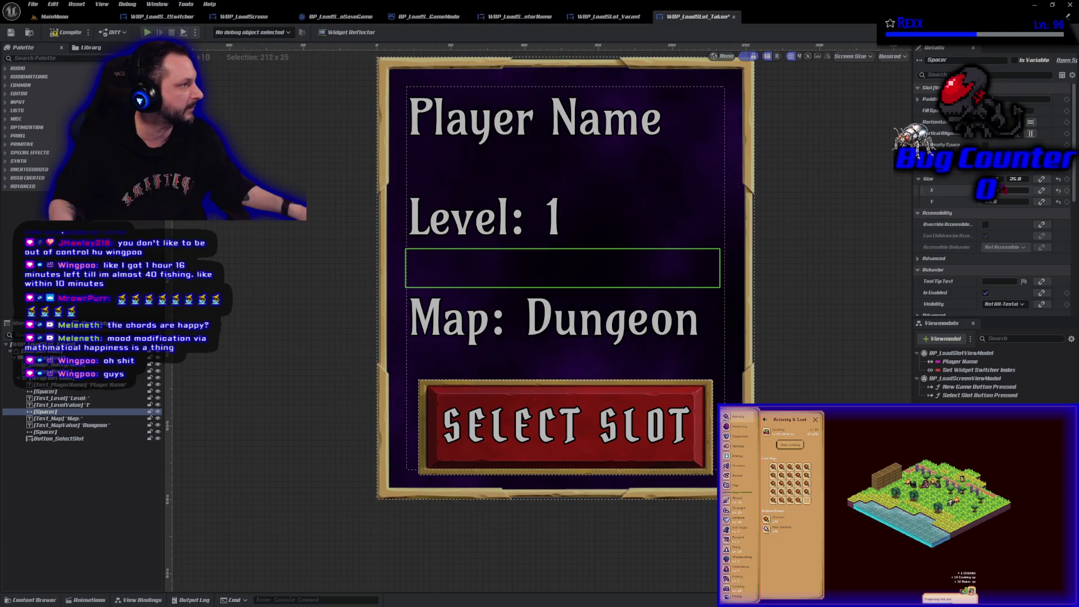
type("20")
key("Return")
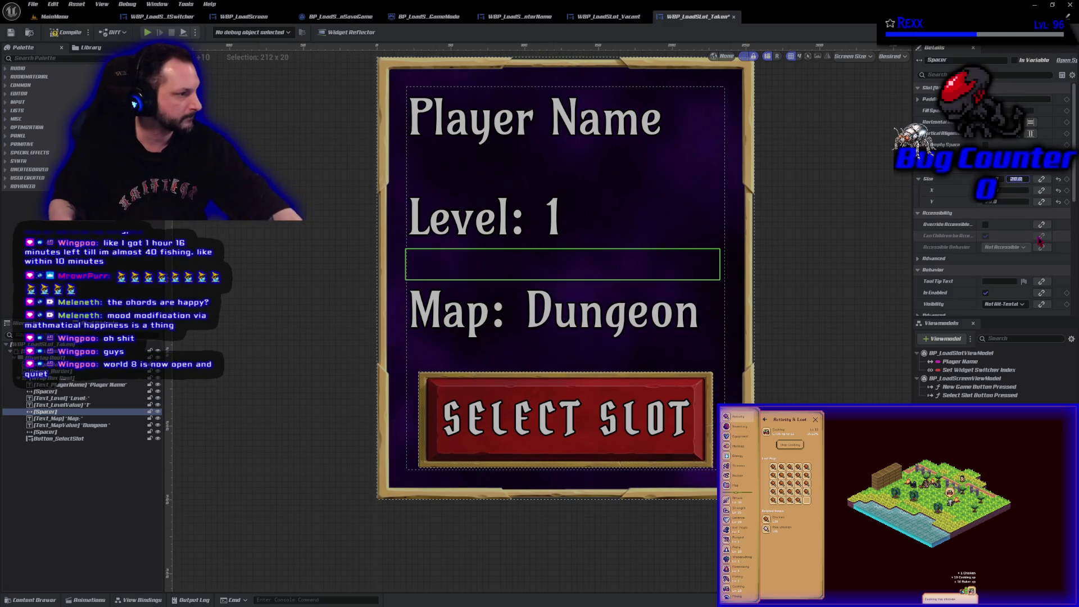
Step: Set the spacer under Player Name to size 20, then compile and save the widget
left_click(540, 169)
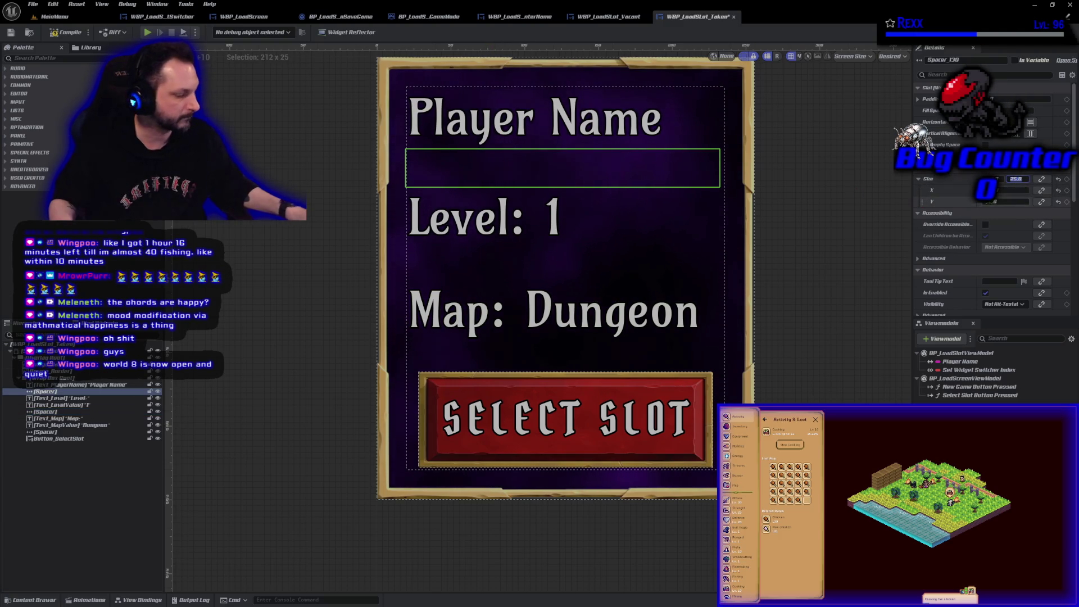
left_click(1015, 178)
type("20")
key("Return")
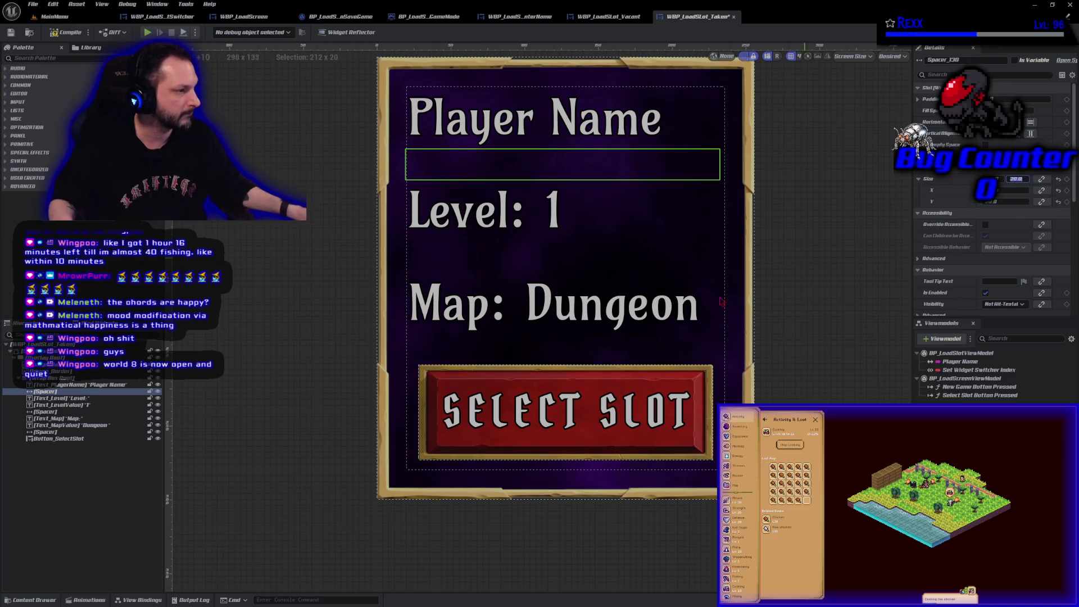
left_click(66, 35)
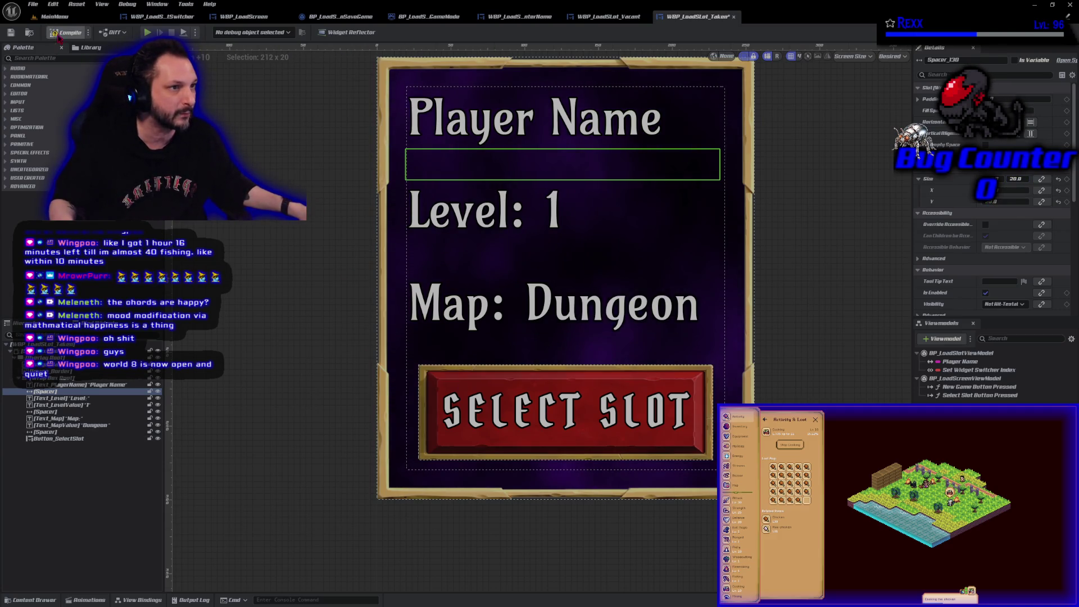
left_click(17, 32)
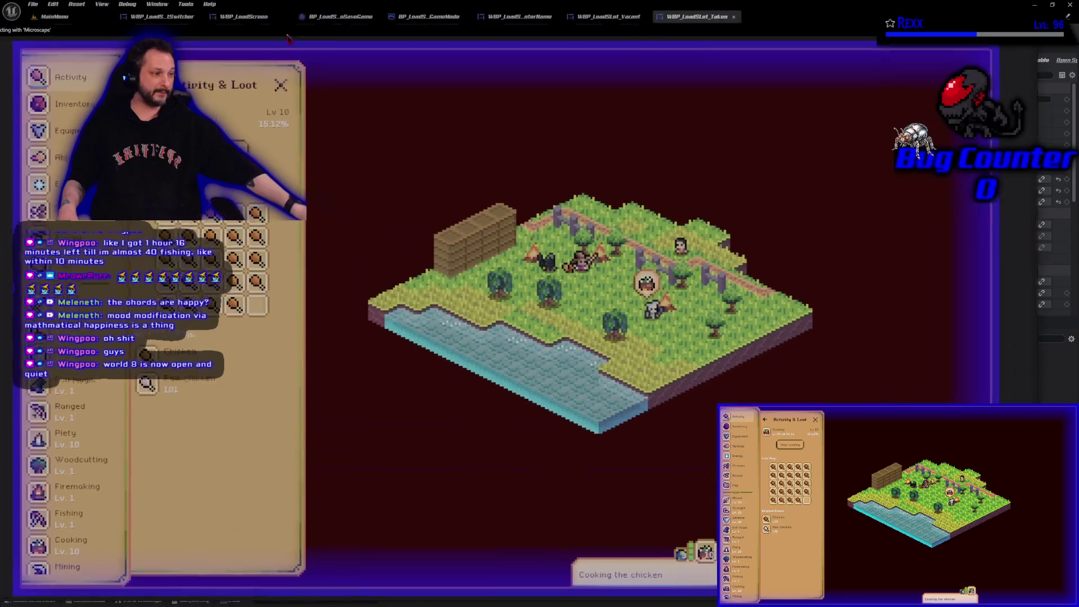
Step: Open the Worlds list from the side menu and choose World 8
scroll(99, 291, "down", 5)
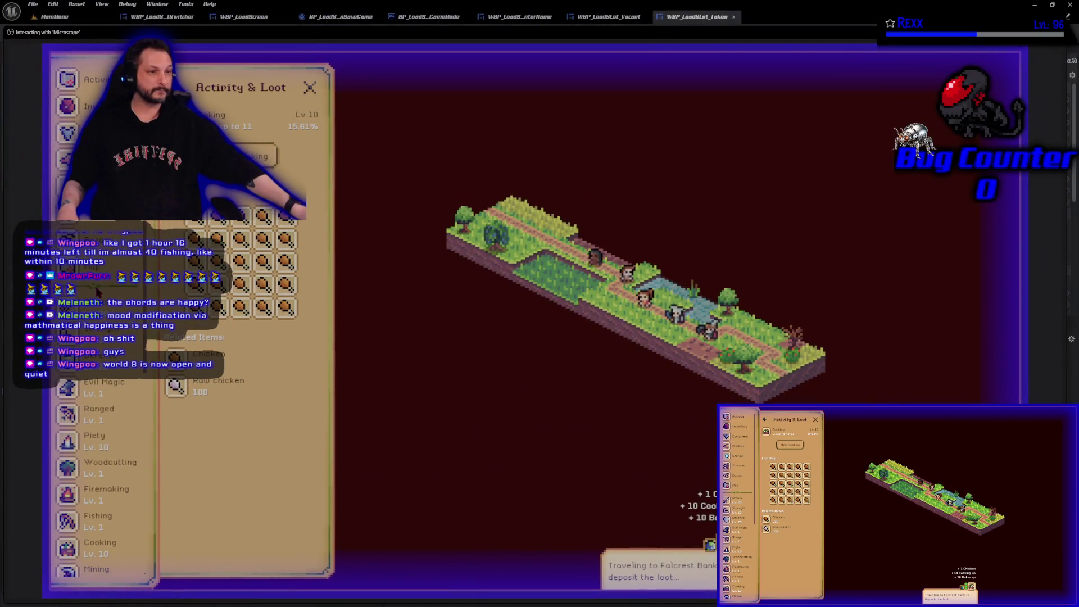
scroll(98, 290, "up", 5)
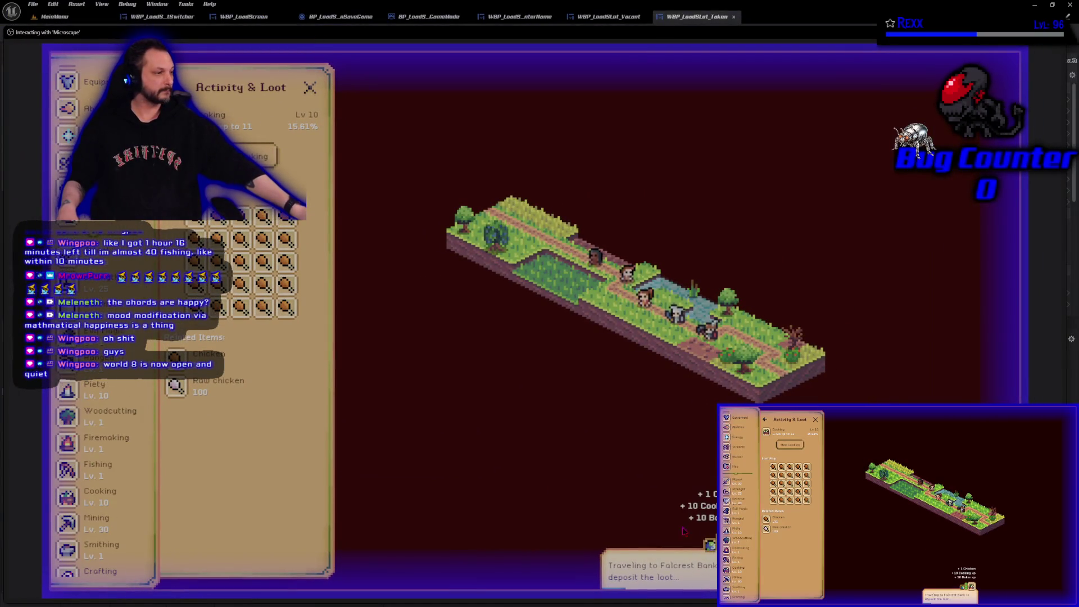
left_click(68, 217)
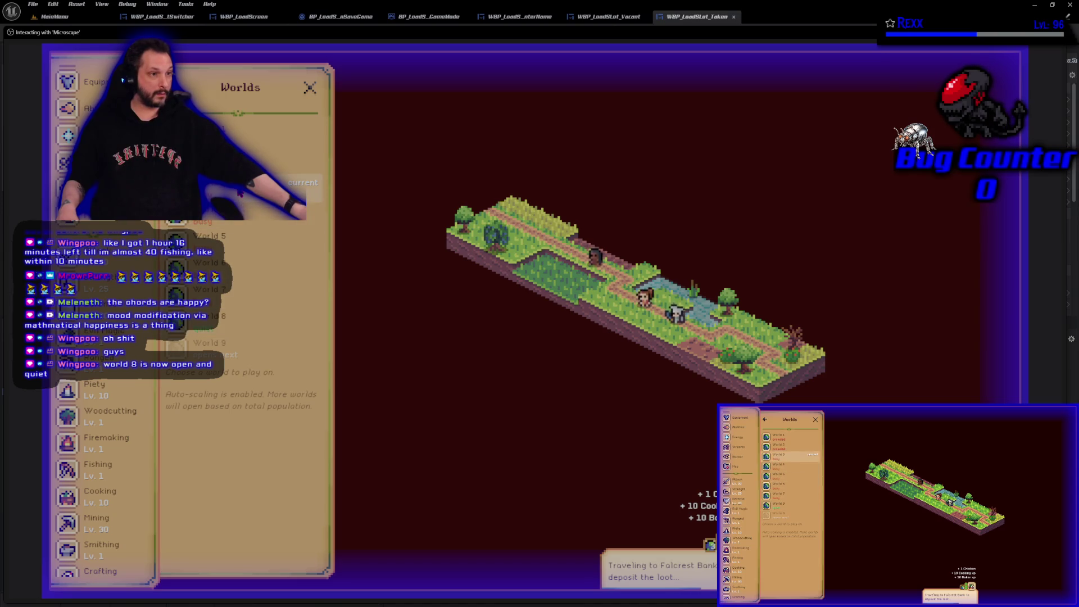
left_click(236, 327)
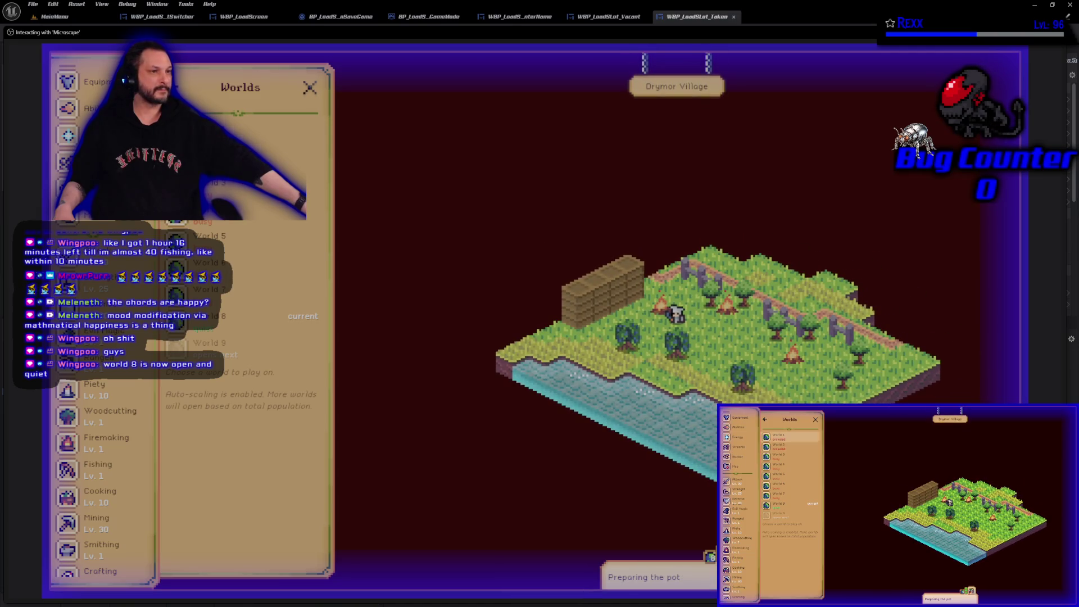
Step: Return to the Activity & Loot panel, then view the character's inventory
scroll(95, 169, "up", 2)
left_click(96, 81)
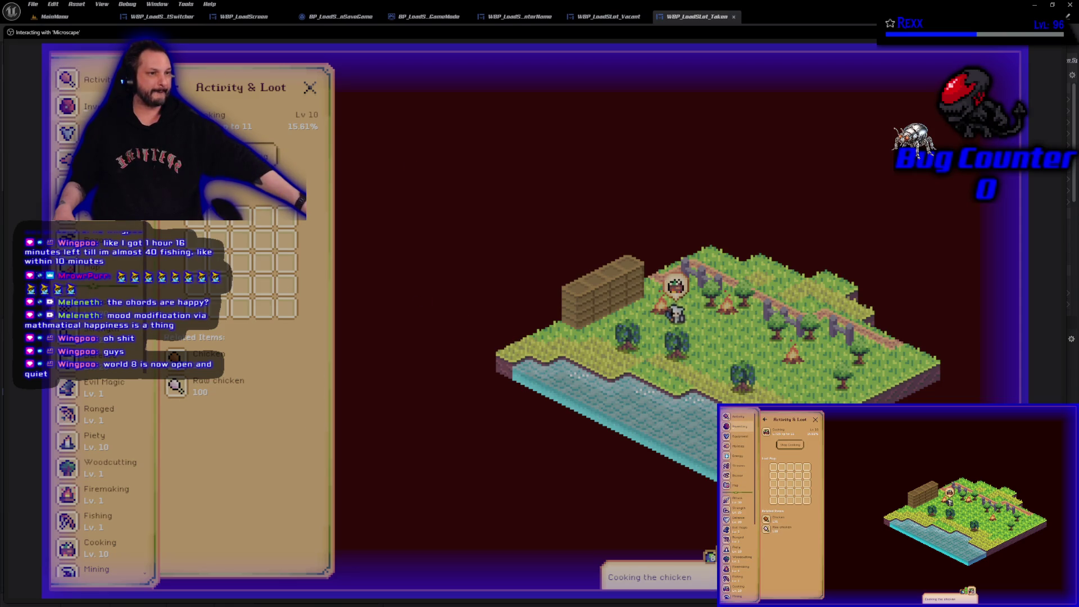
left_click(90, 106)
Step: Open The Bazaar and expand the chicken listings to show every sell offer
scroll(243, 426, "down", 10)
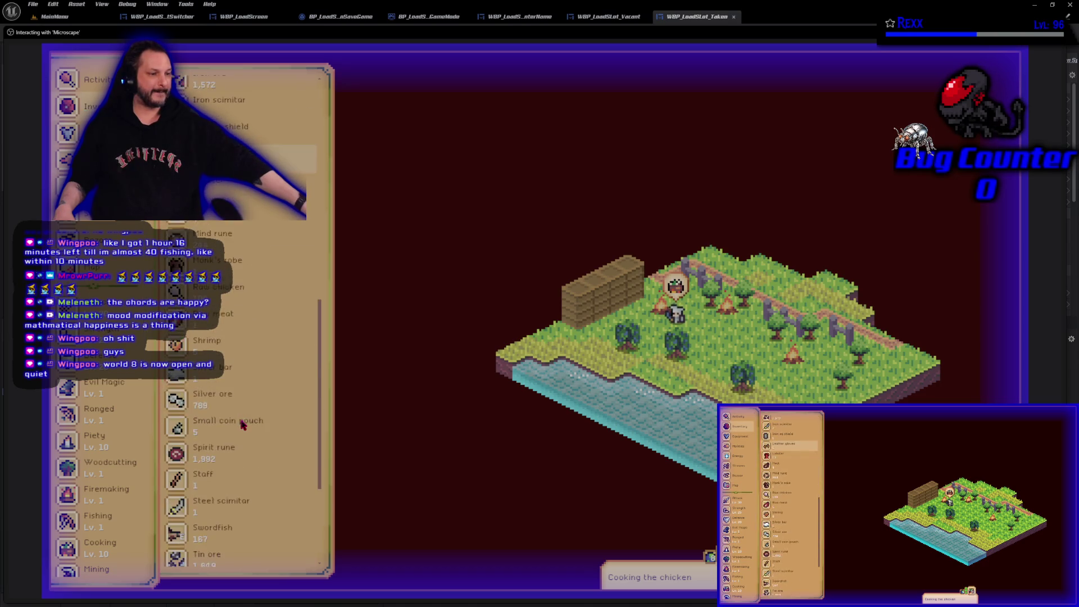
scroll(243, 426, "up", 10)
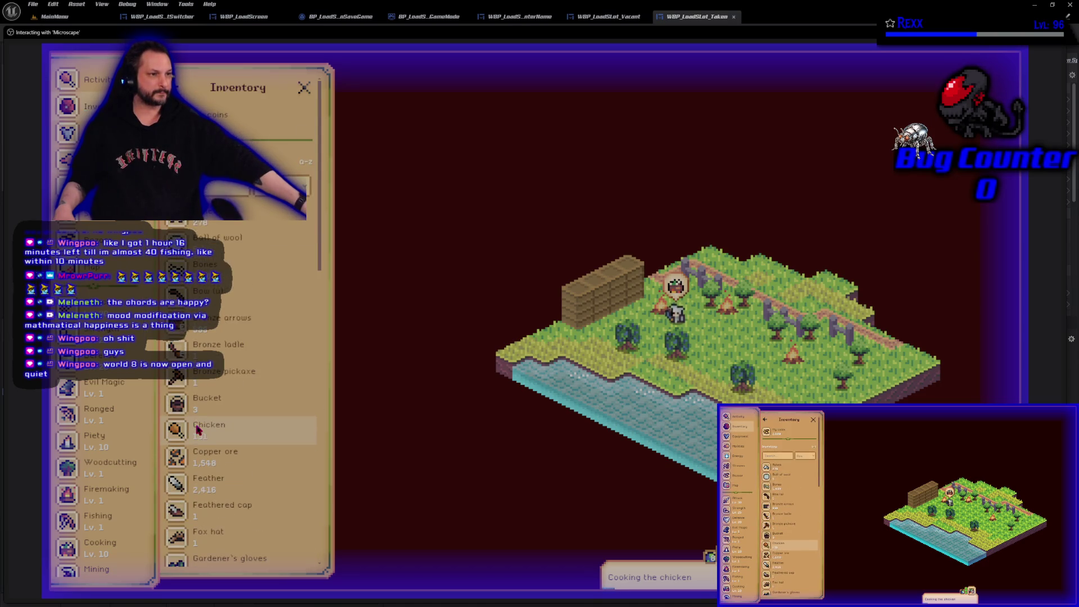
left_click(70, 80)
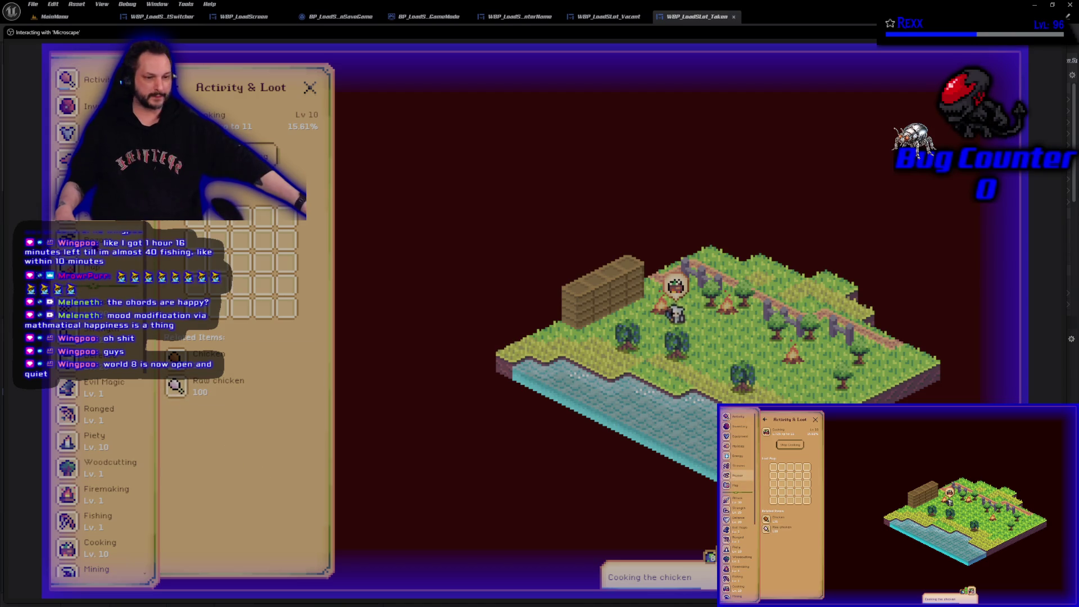
left_click(91, 243)
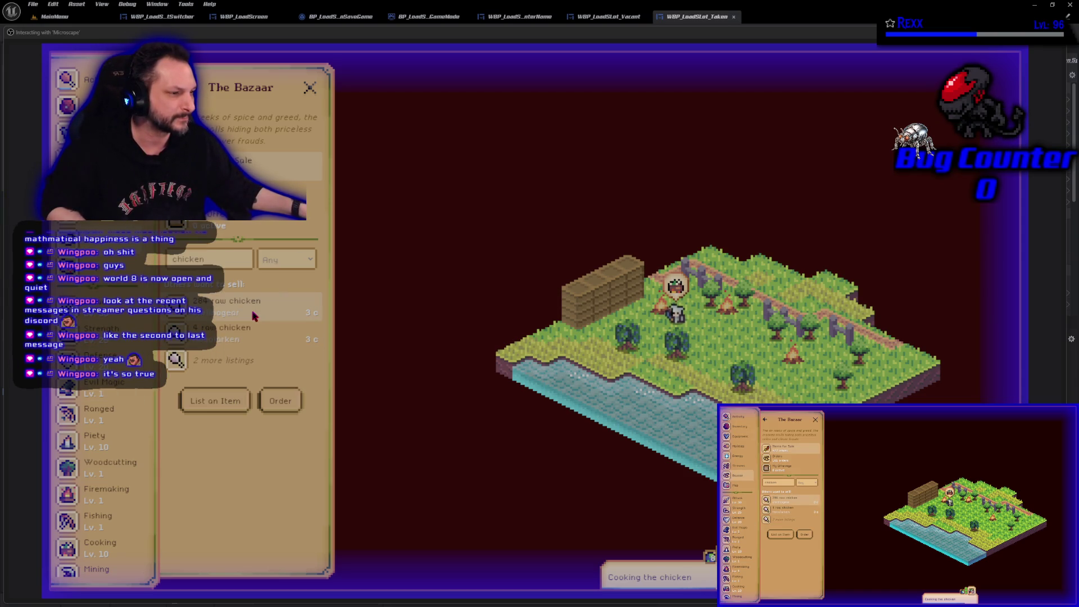
left_click(225, 360)
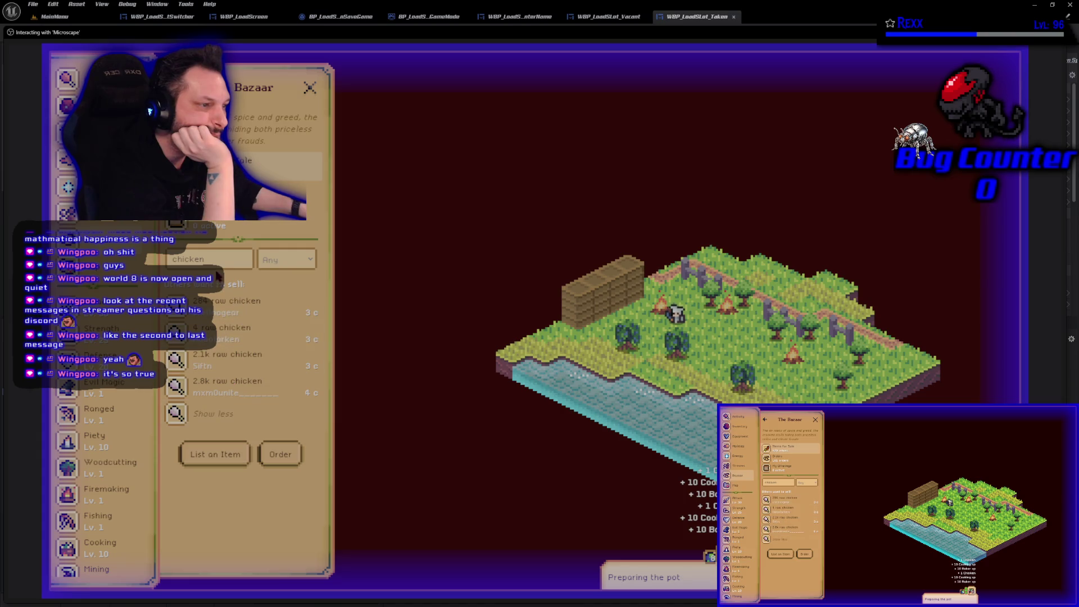
Step: Change the Bazaar search to meat, then Fish, and open the swordfish sell offer
left_click_drag(220, 262, 164, 265)
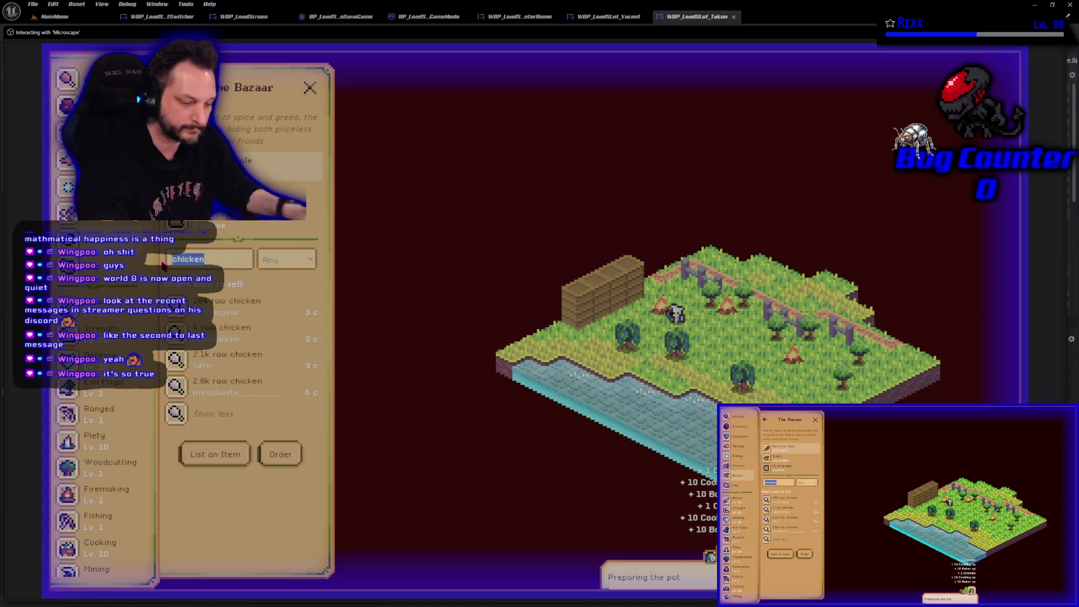
type("meo")
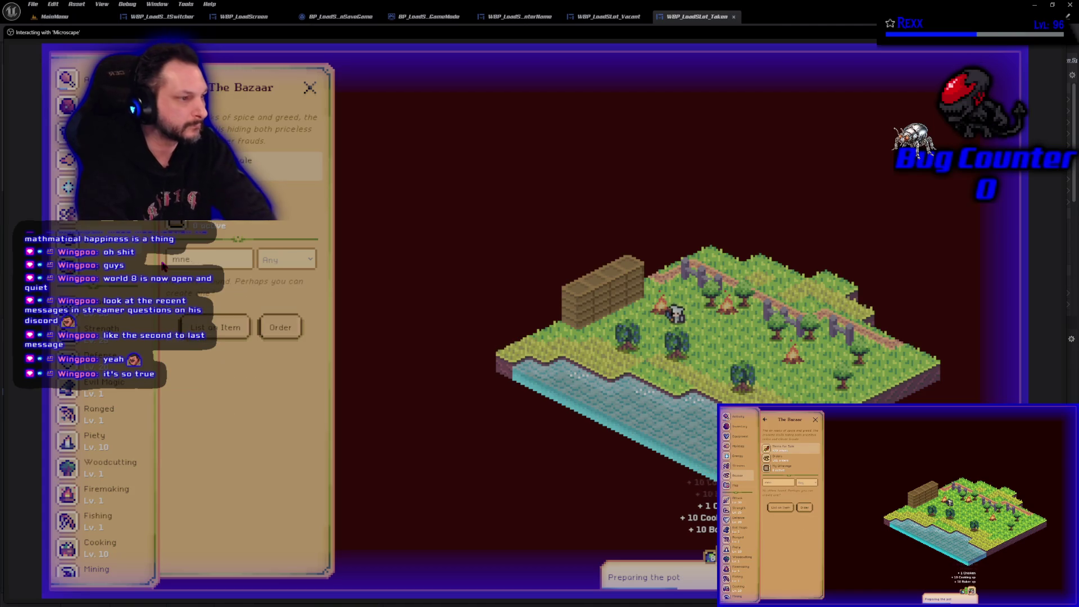
key("BackSpace")
type("at")
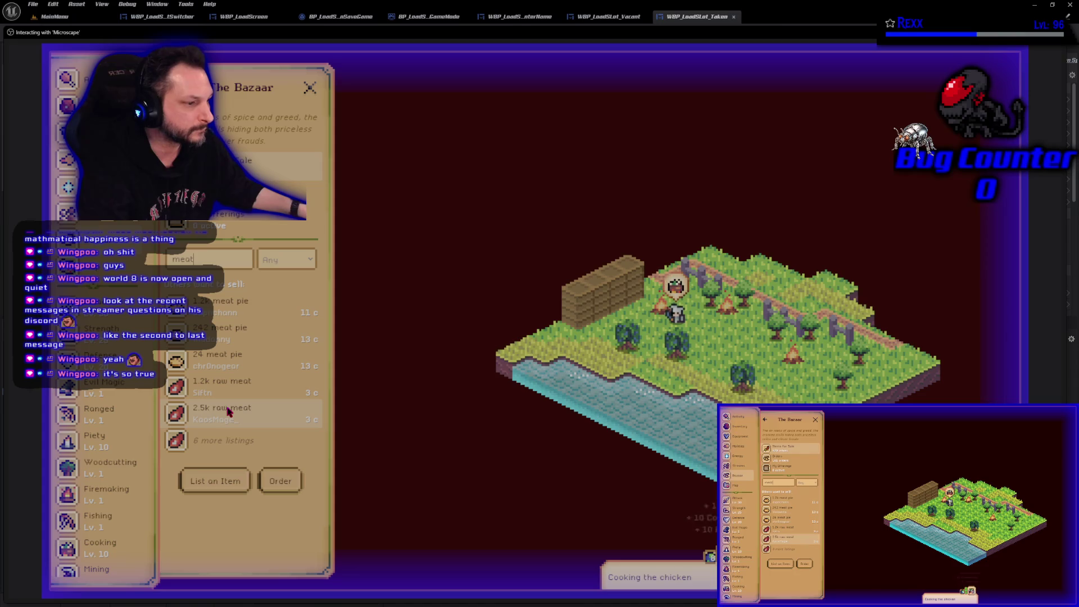
left_click_drag(219, 260, 161, 270)
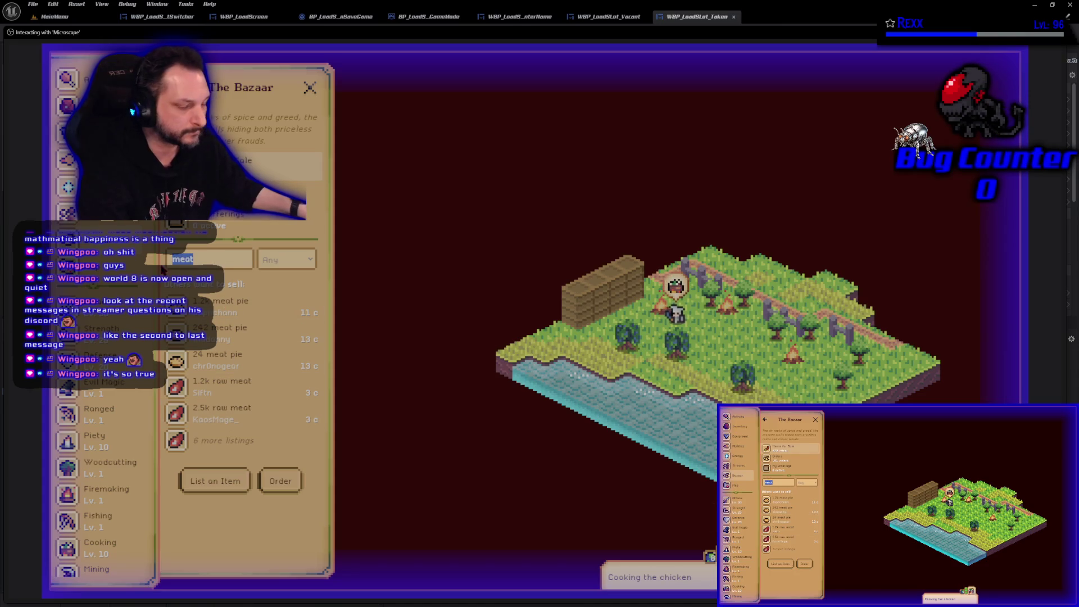
type("Fish")
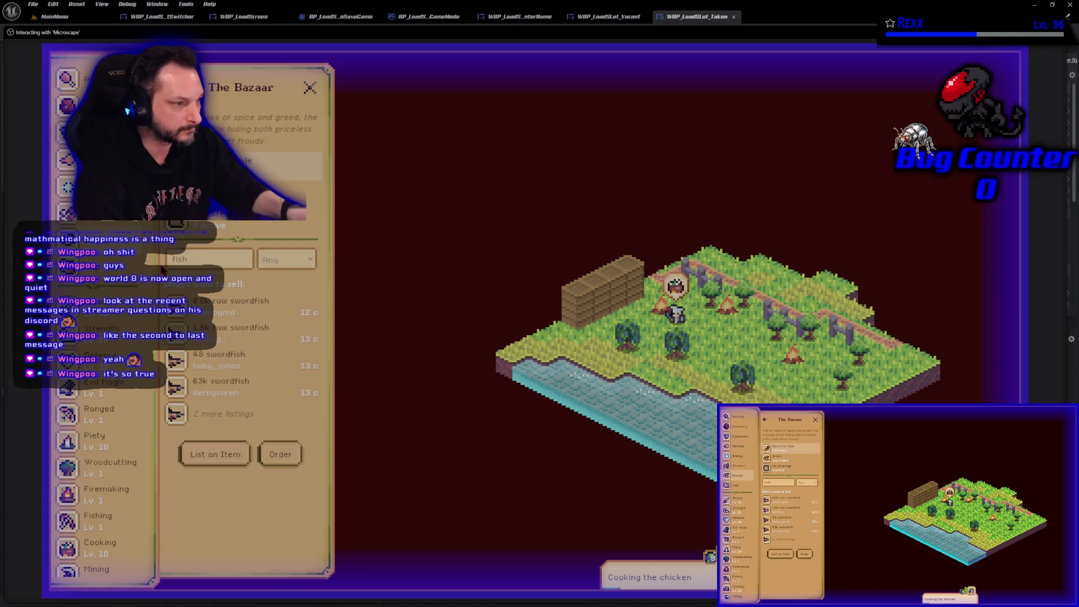
left_click(228, 335)
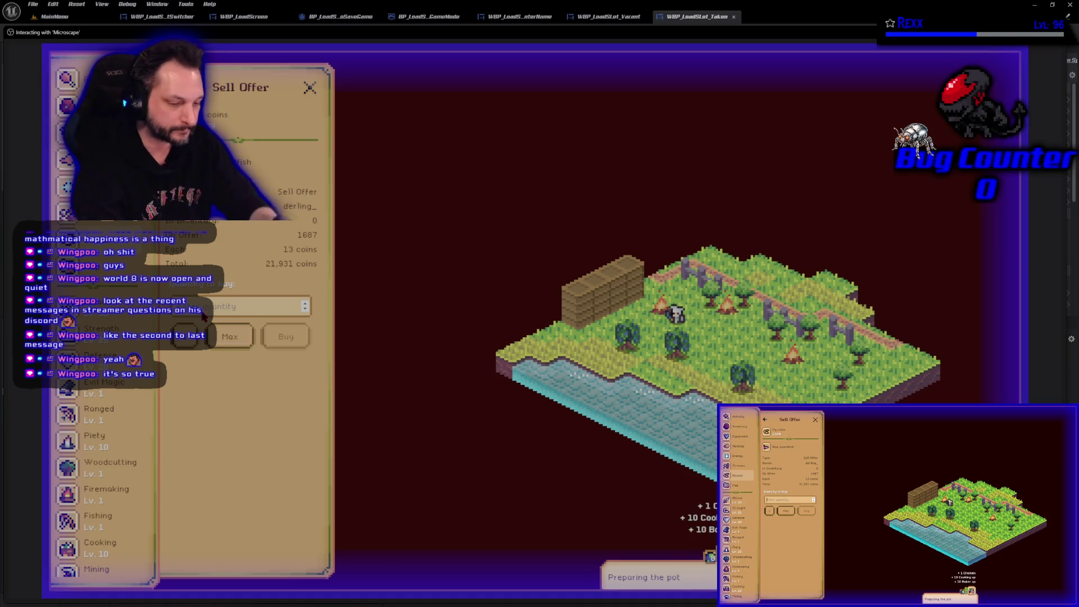
Step: Open the Cooking guidebook and view the Redberry pie recipe requirements
scroll(132, 418, "down", 5)
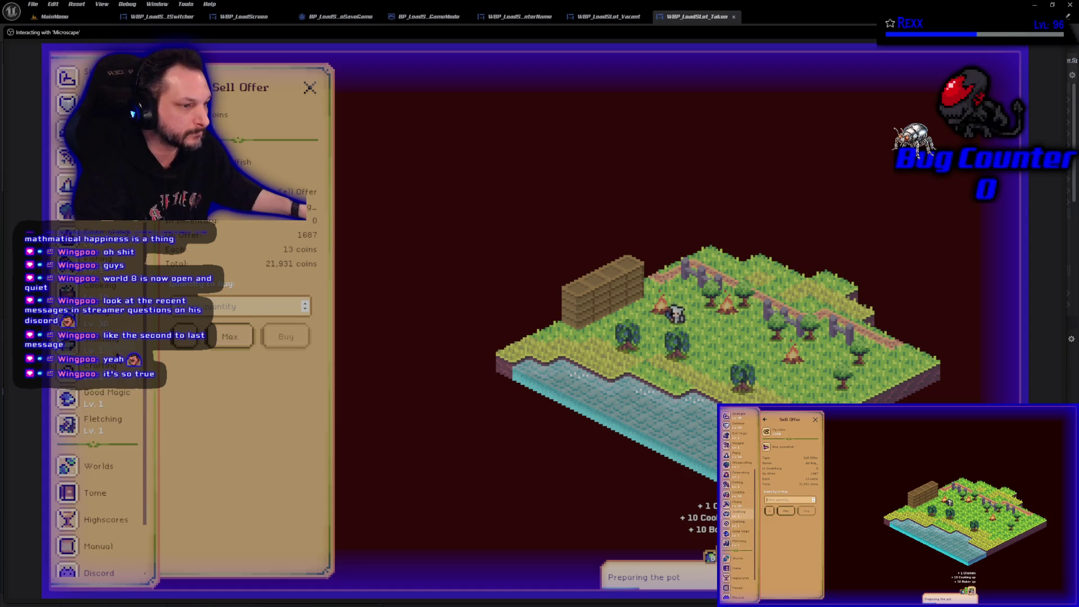
left_click(102, 288)
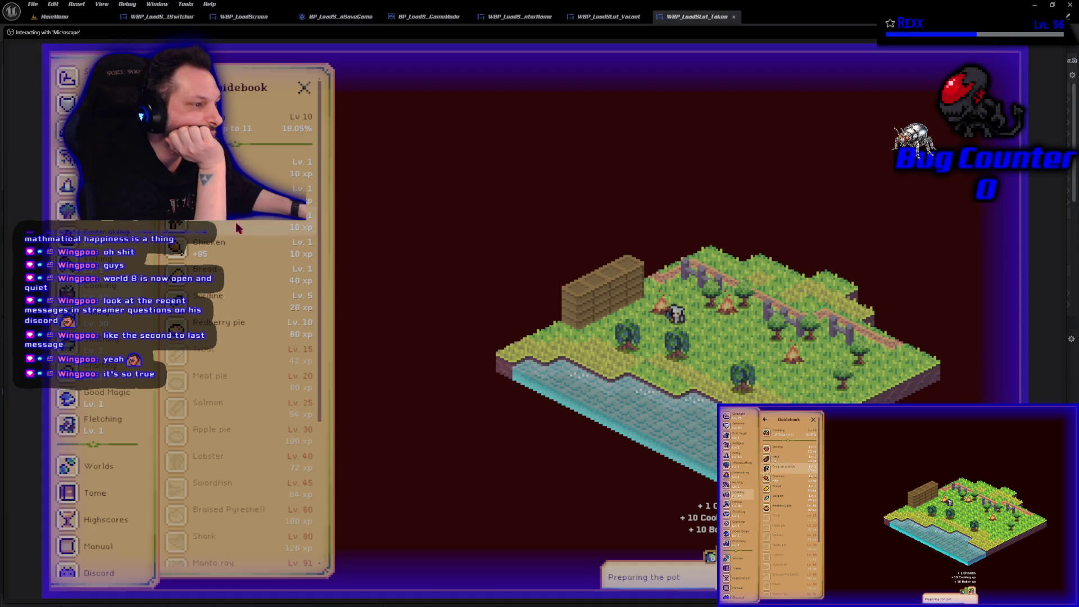
left_click(225, 334)
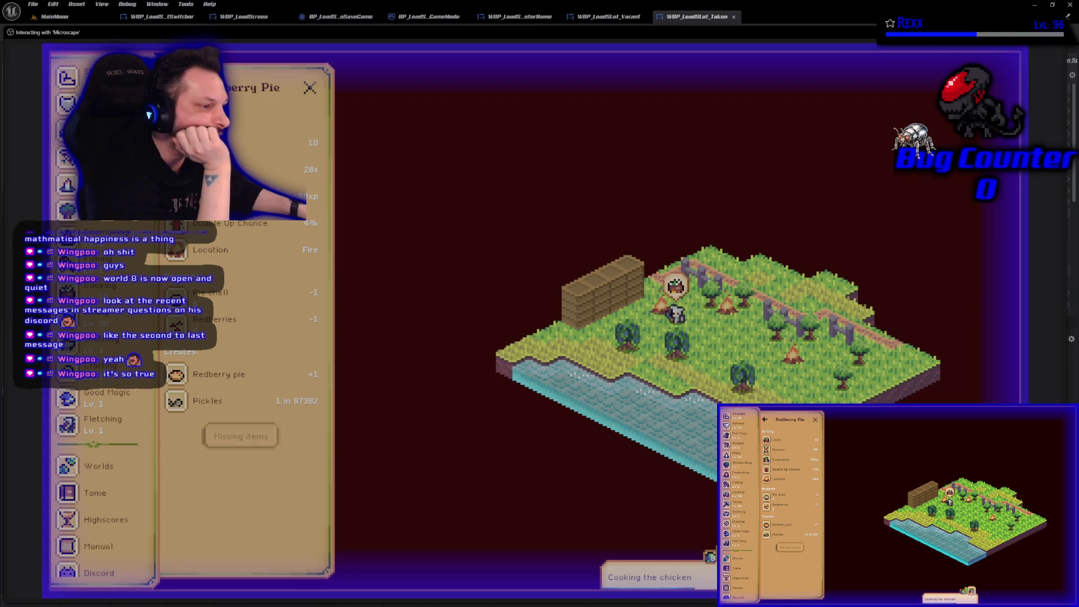
left_click(175, 87)
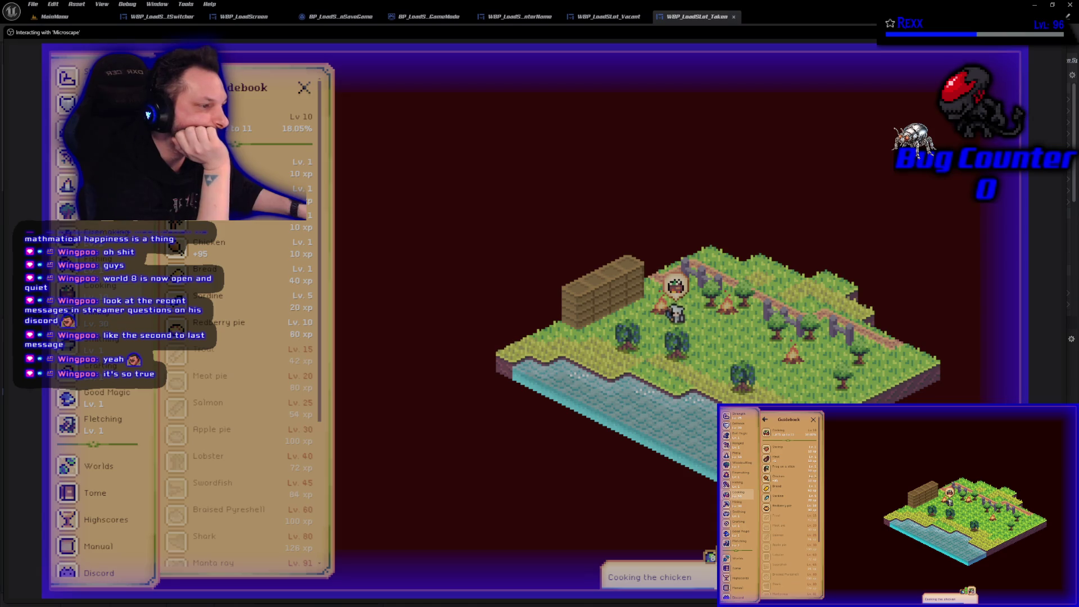
scroll(244, 436, "down", 3)
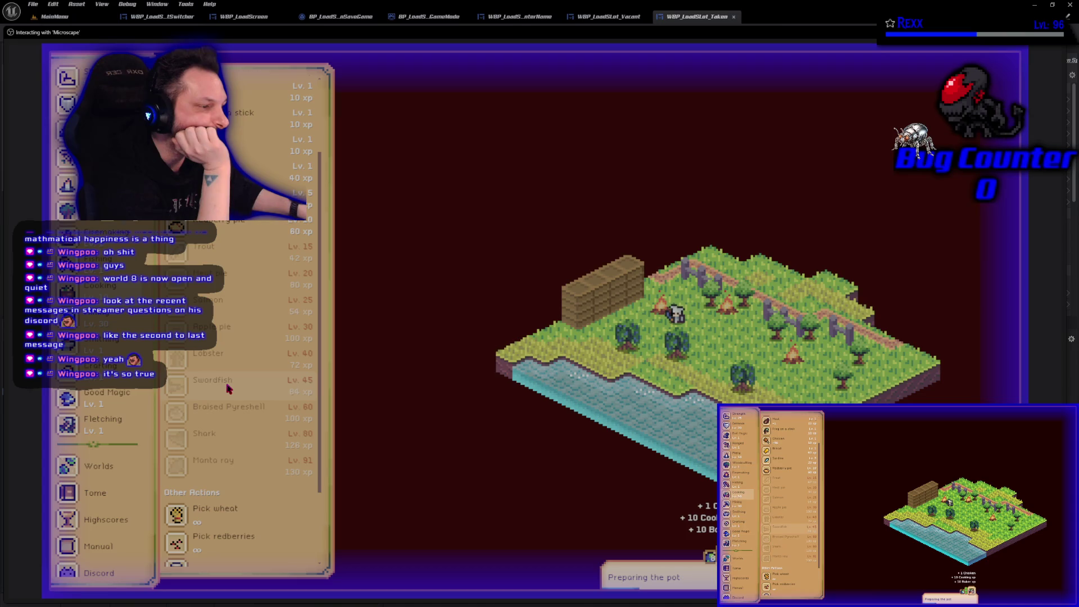
scroll(228, 387, "up", 3)
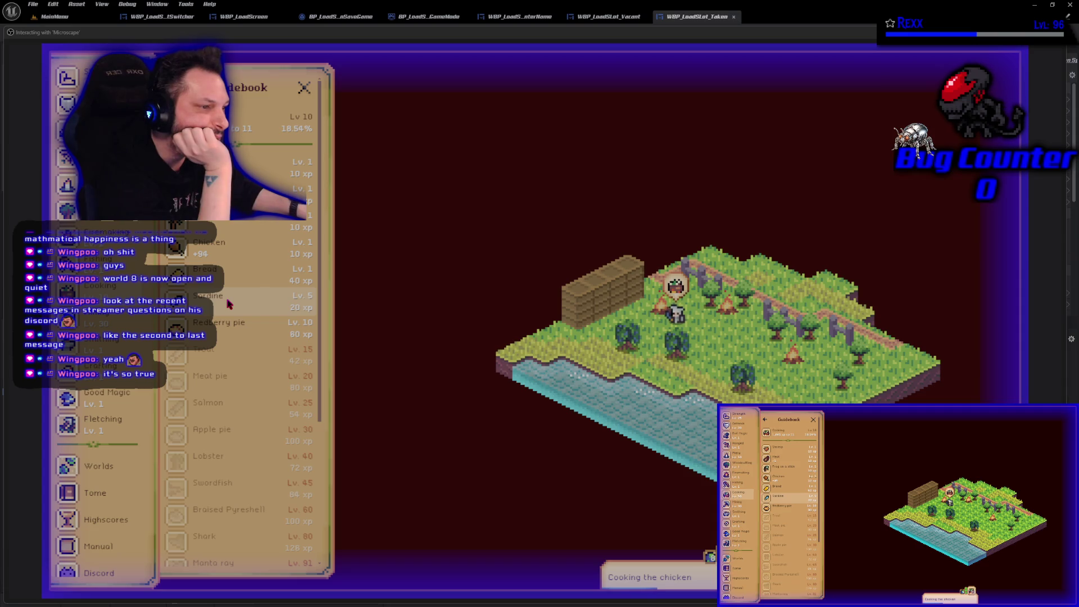
scroll(101, 315, "up", 5)
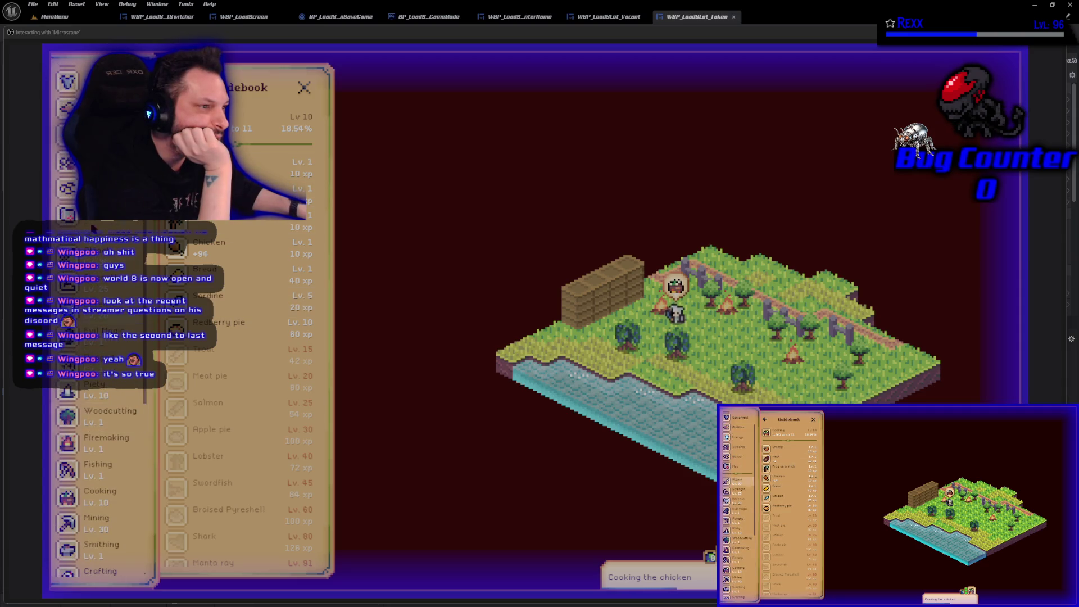
left_click(68, 188)
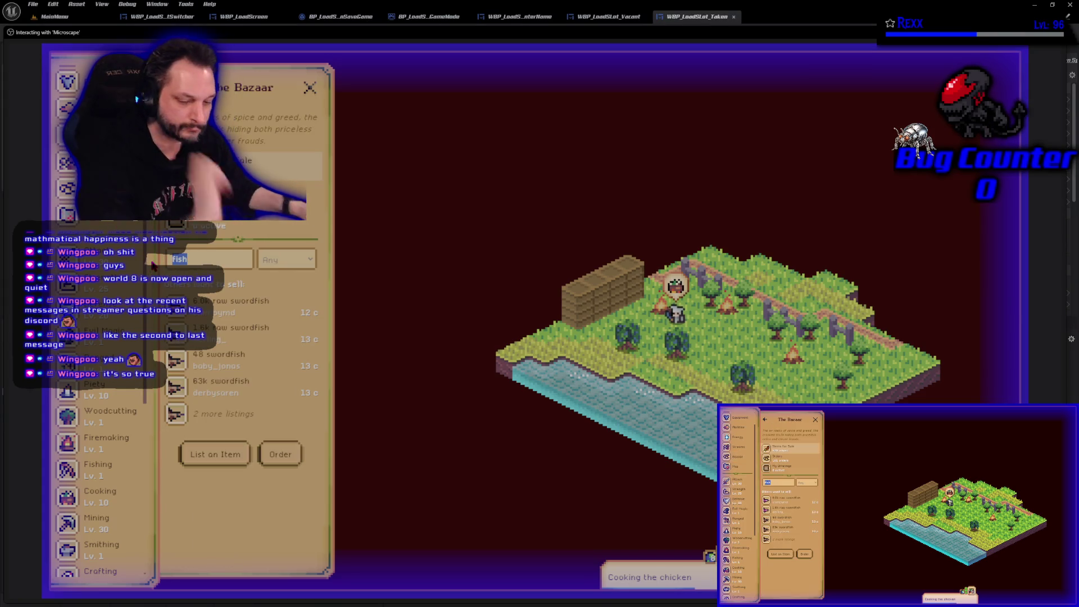
Step: Search for sardine and buy the full 147 raw sardine offer, then open Communities
type("ardine")
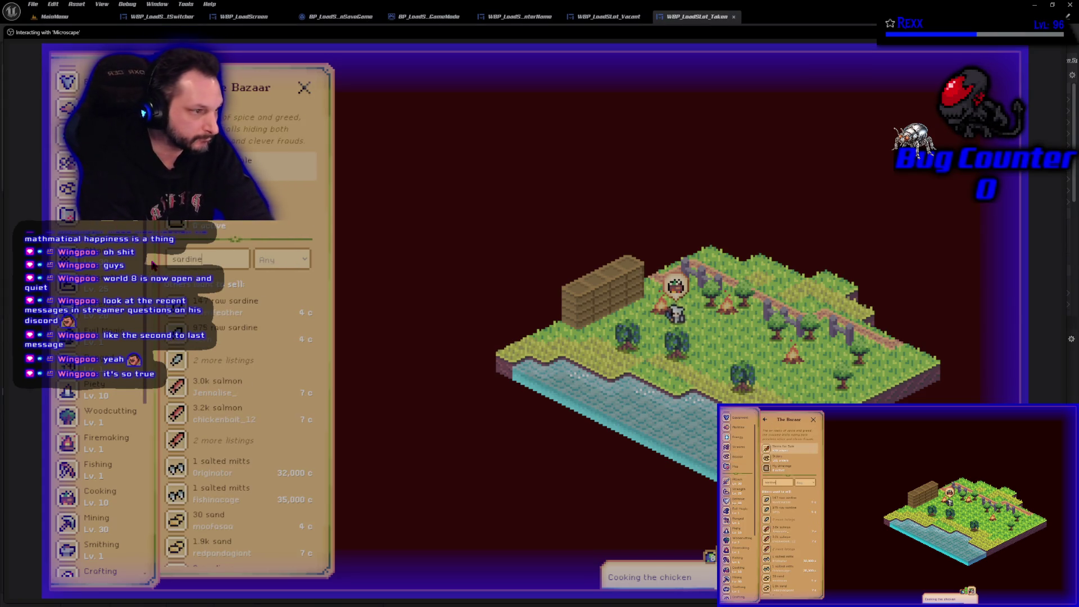
left_click(229, 316)
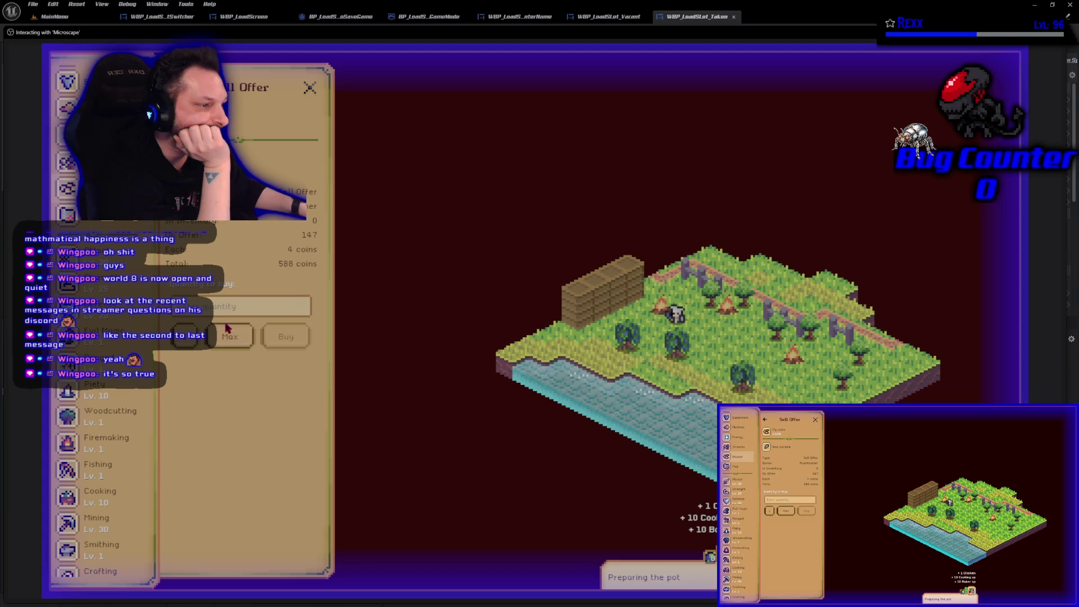
left_click(229, 337)
left_click(284, 337)
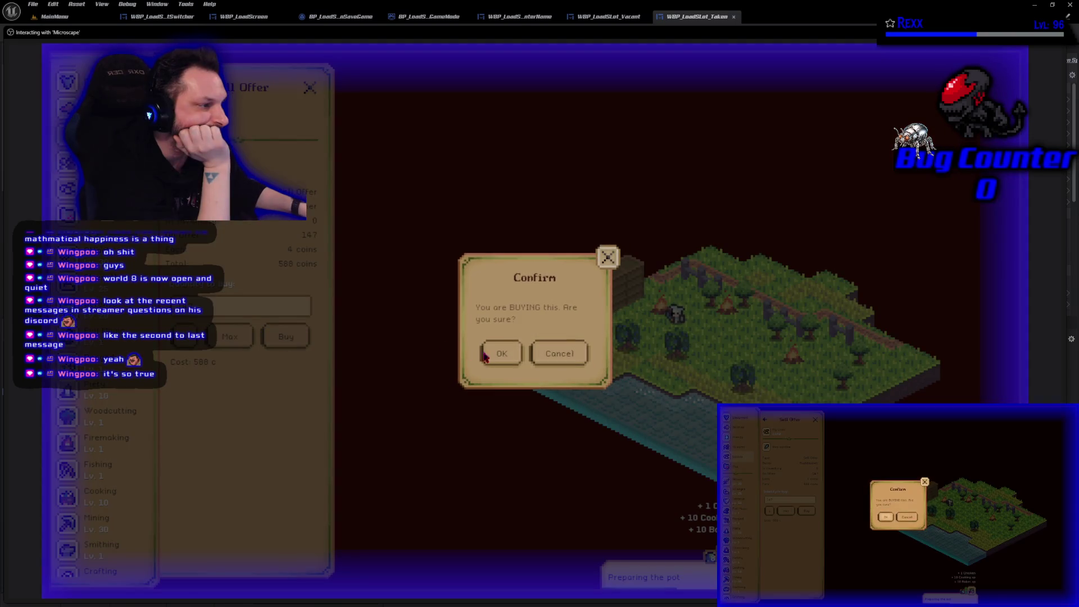
left_click(485, 355)
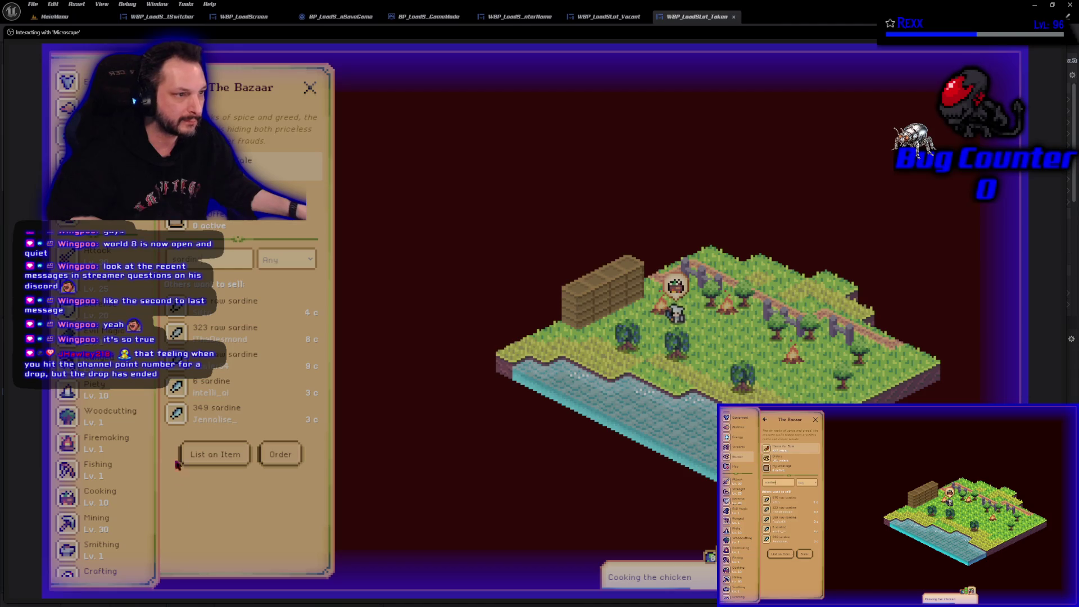
left_click(67, 162)
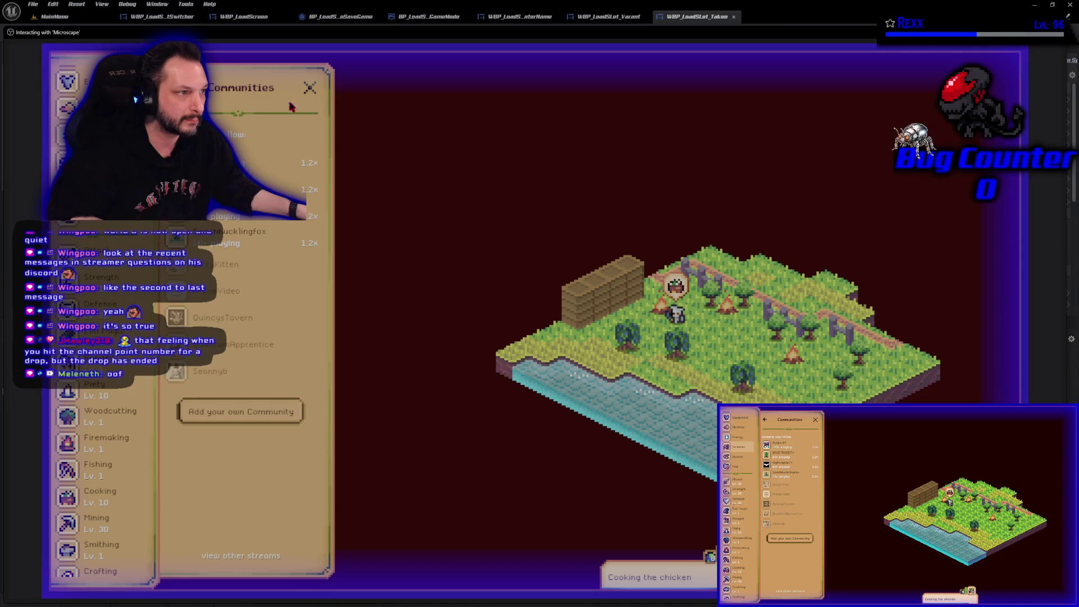
Step: Close the Communities panel and briefly check the Energy panel
key("Escape")
scroll(116, 397, "down", 10)
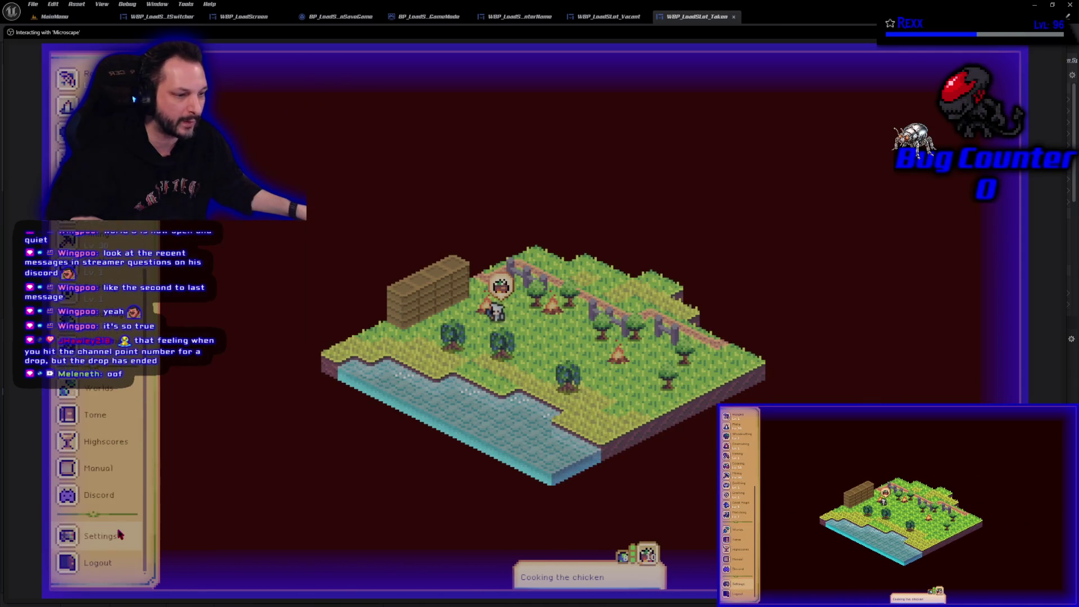
scroll(115, 397, "up", 10)
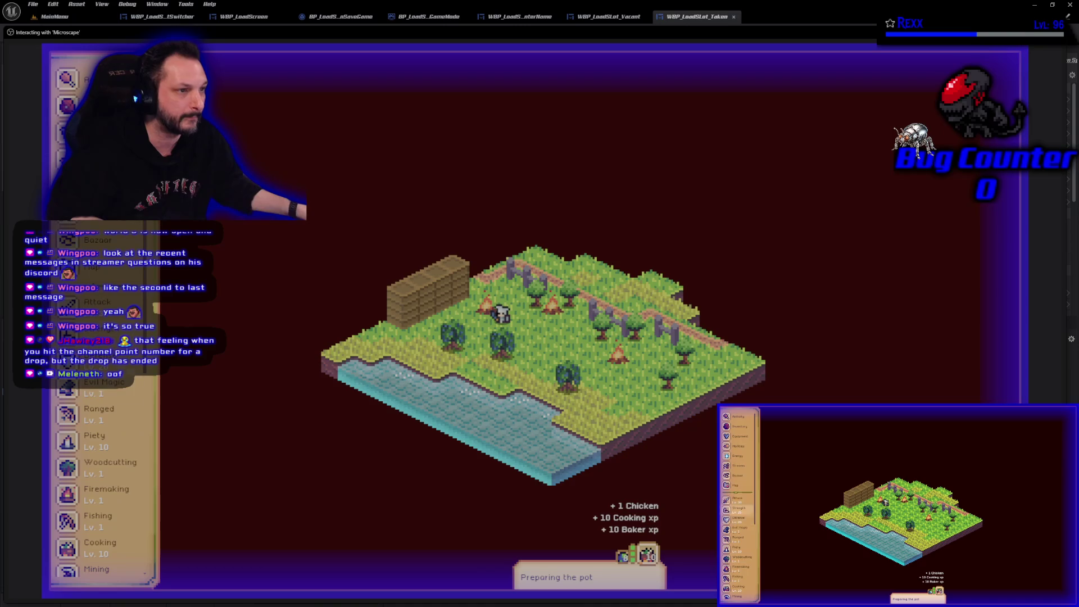
left_click(85, 186)
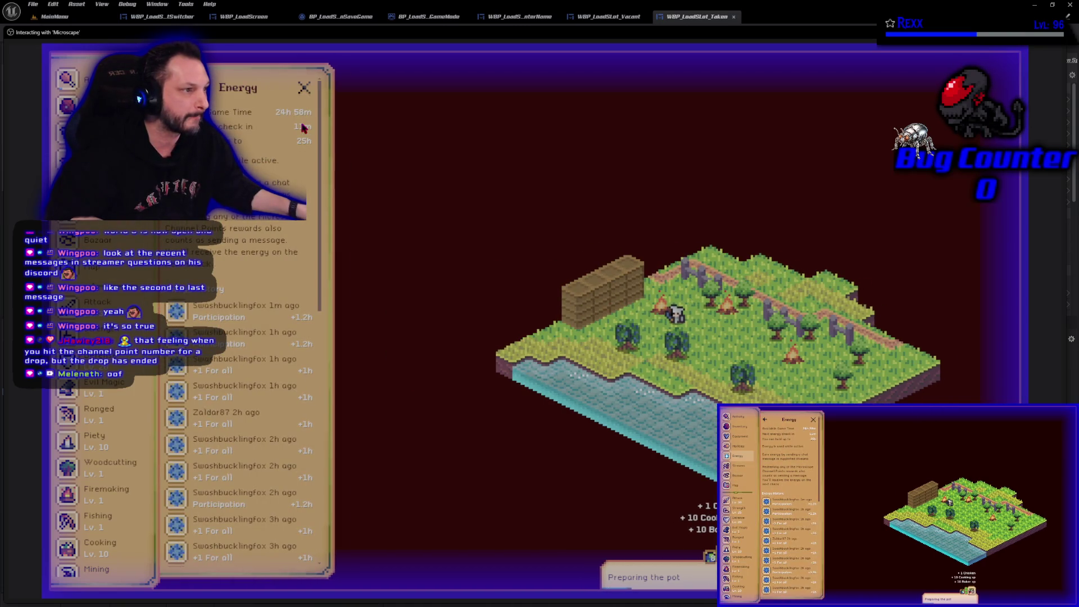
left_click(303, 89)
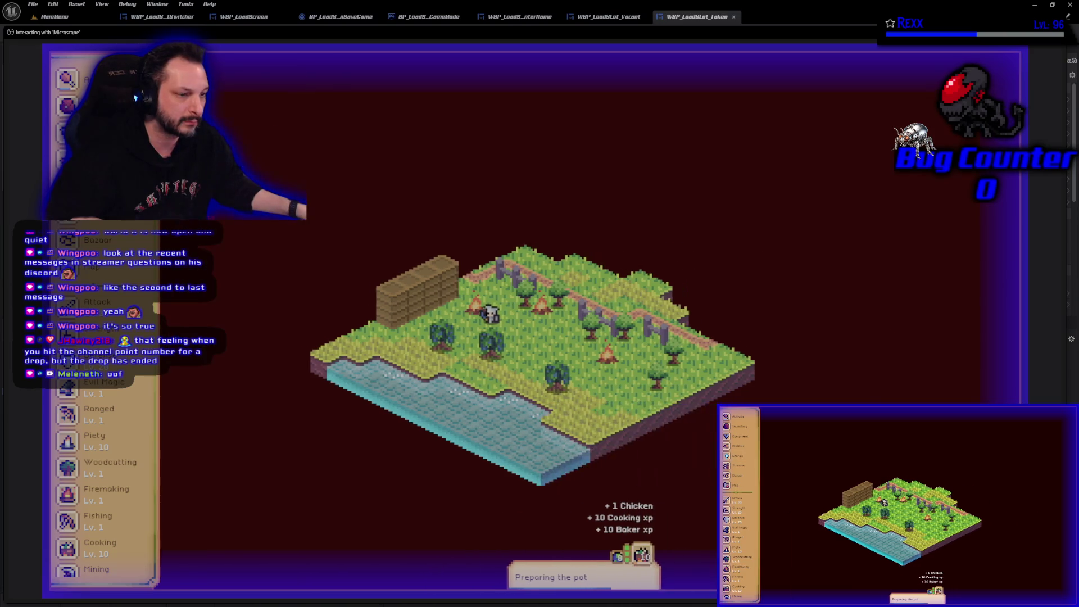
scroll(77, 464, "down", 5)
scroll(78, 465, "up", 4)
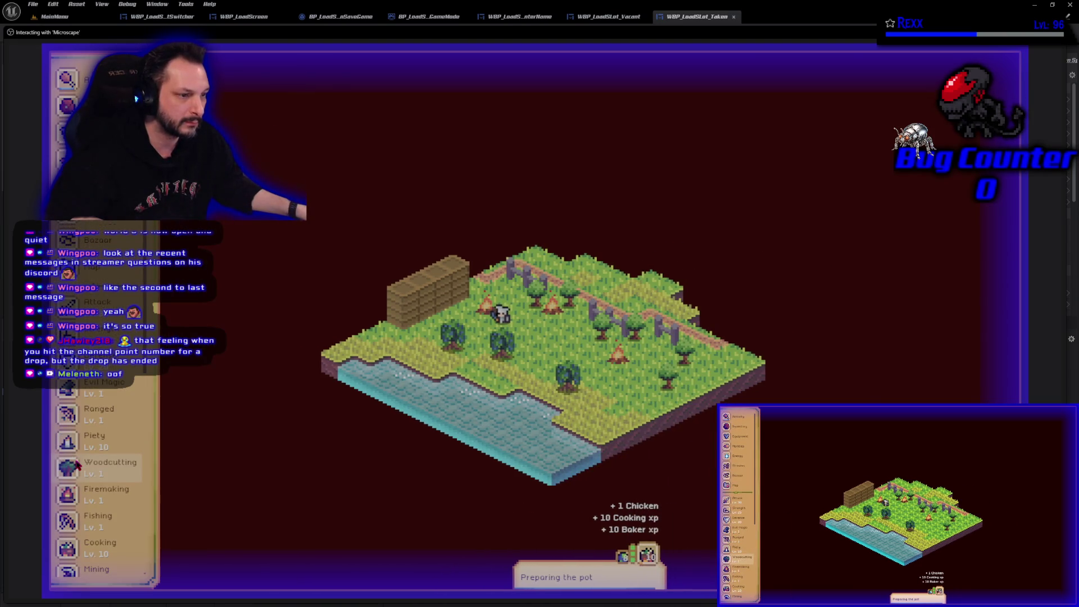
Step: Look over the Cooking activity panel, the inventory and the Cooking guidebook recipes
left_click(134, 97)
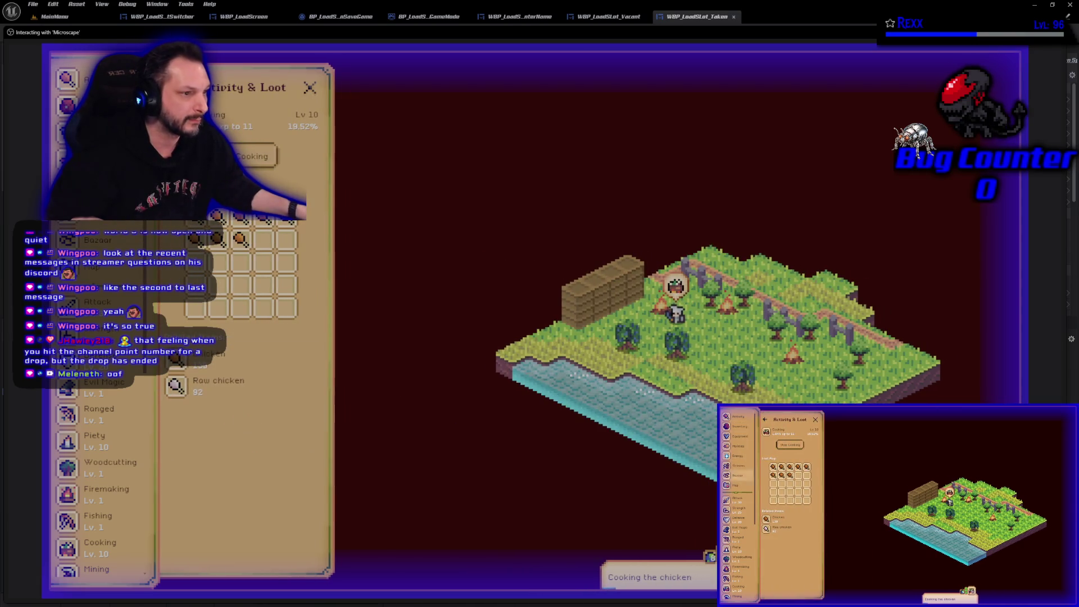
left_click(101, 106)
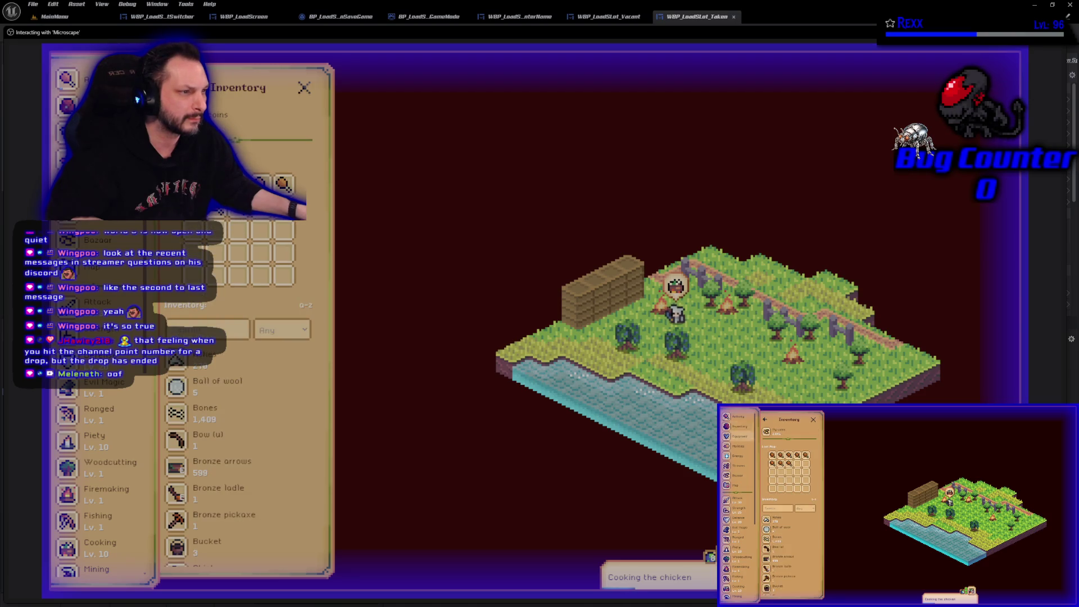
scroll(265, 441, "down", 5)
scroll(265, 441, "down", 5)
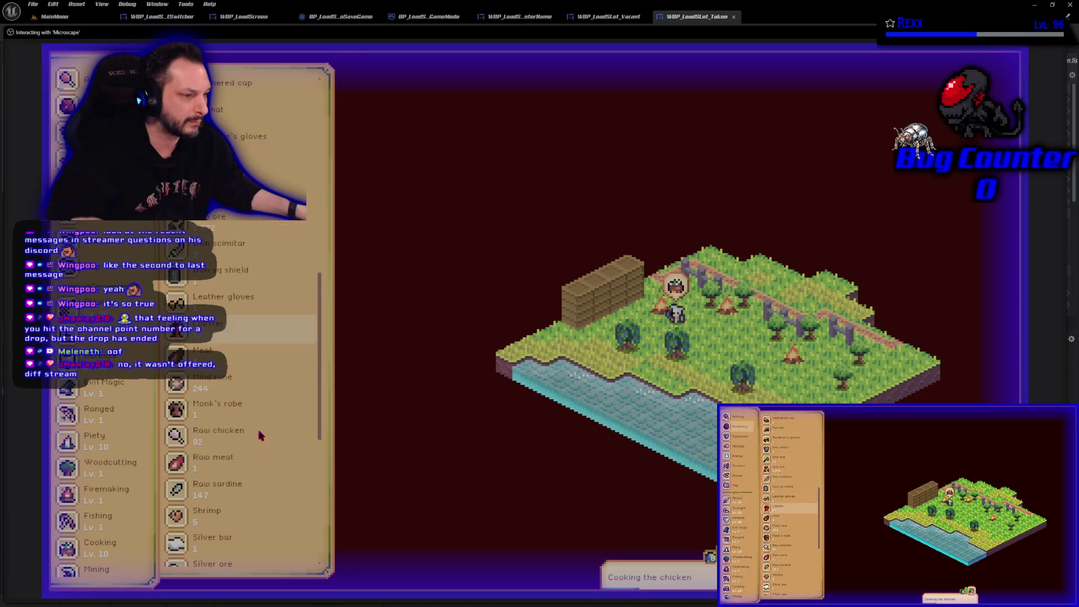
scroll(236, 388, "up", 10)
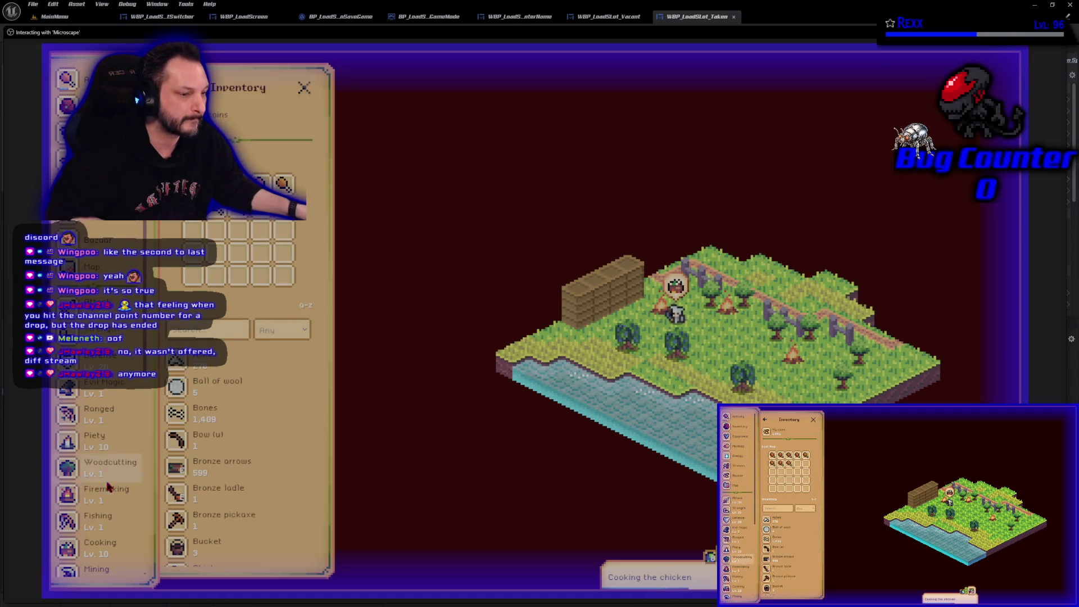
left_click(101, 554)
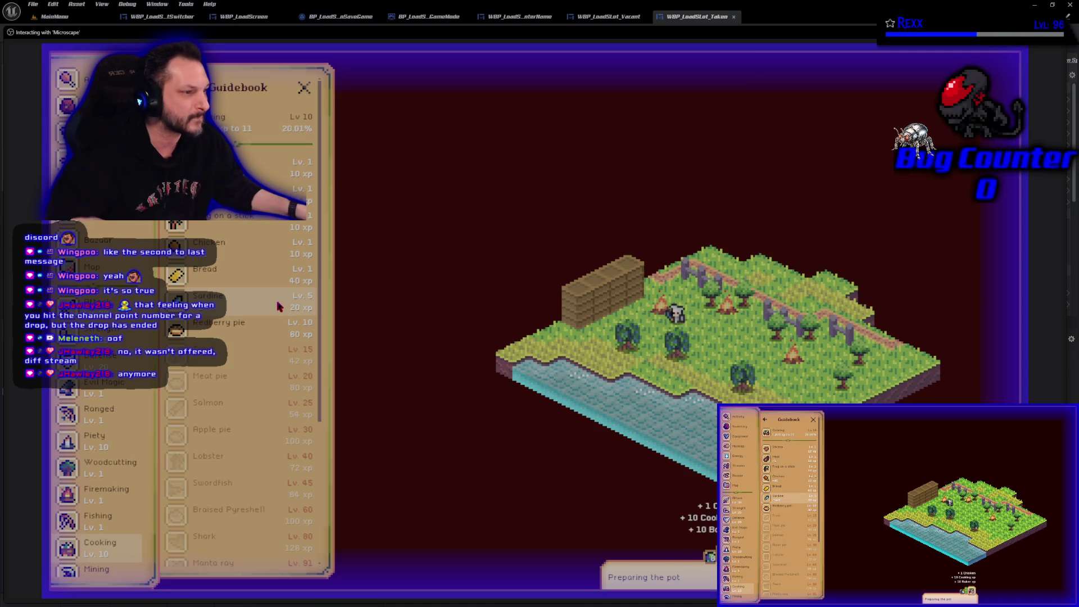
key("i")
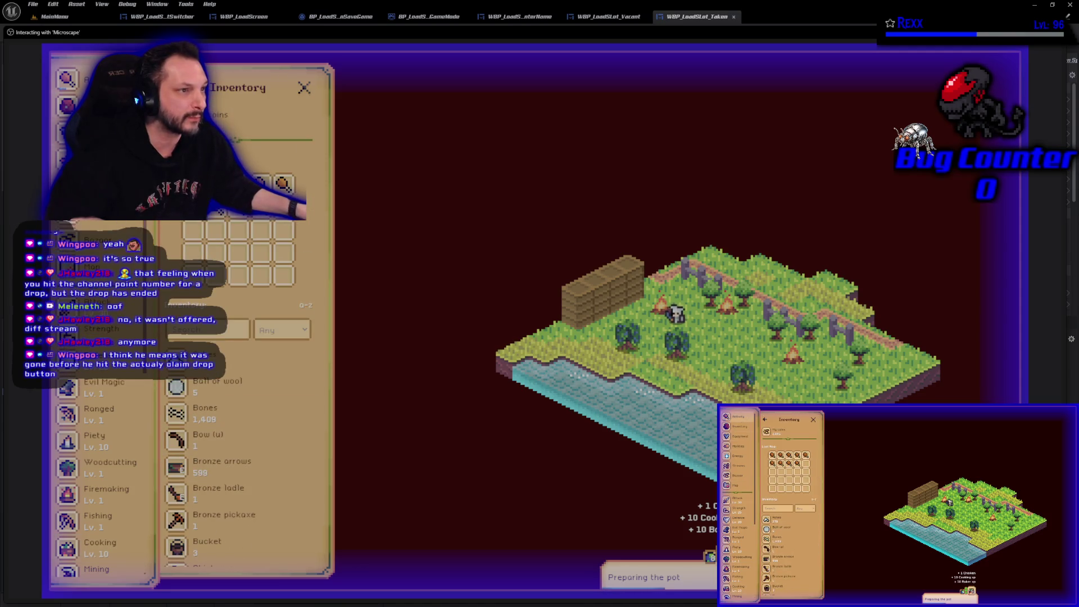
key("a")
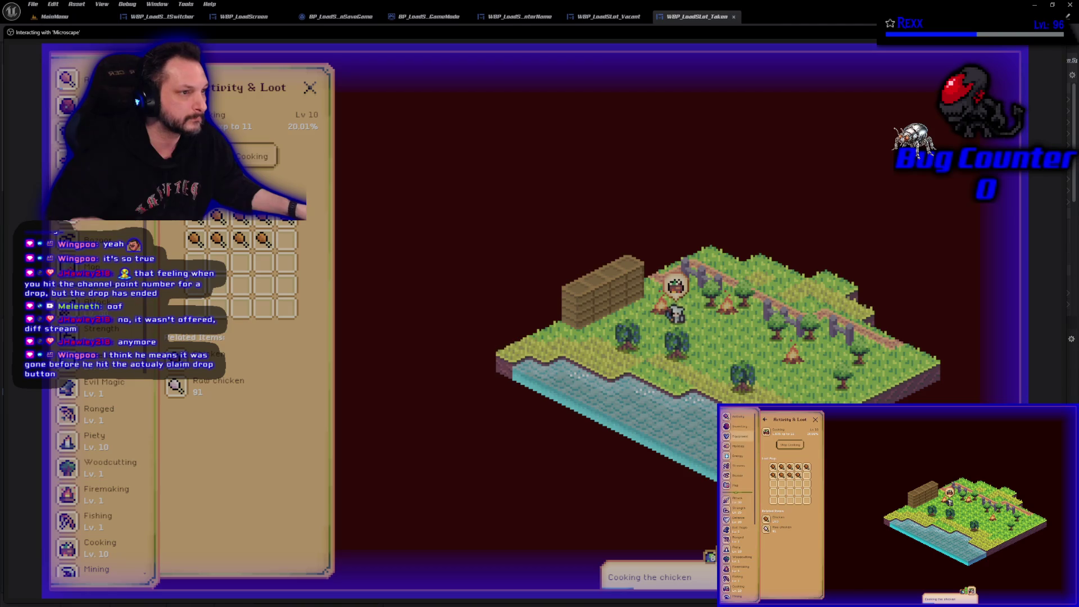
Step: Scroll through the inventory items, then open the Bazaar's raw sardine sell offers
left_click(68, 106)
scroll(233, 430, "down", 5)
scroll(234, 430, "down", 2)
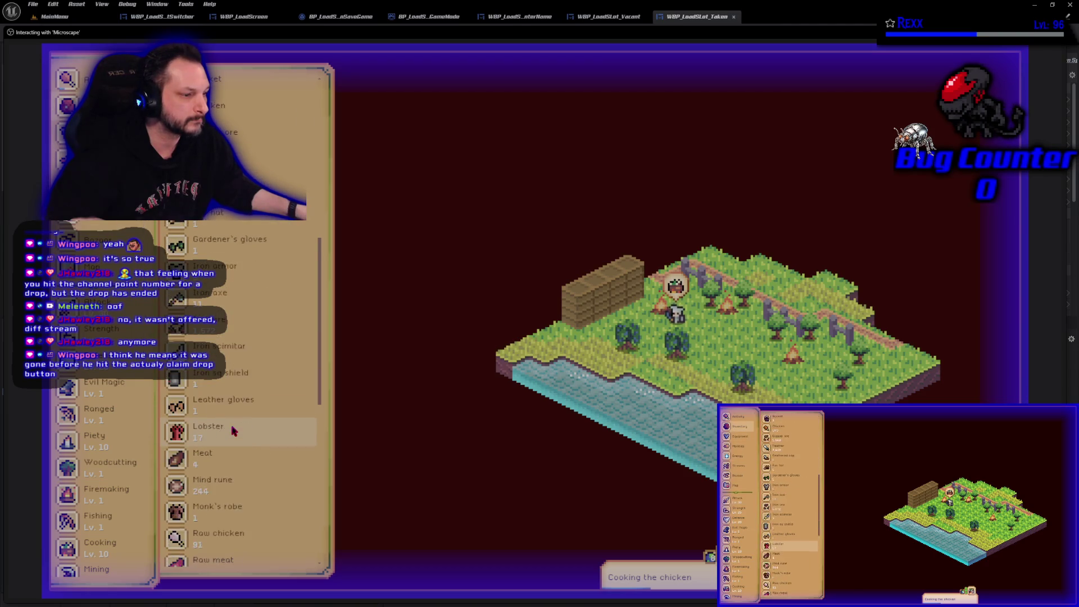
scroll(233, 430, "down", 2)
scroll(235, 436, "up", 10)
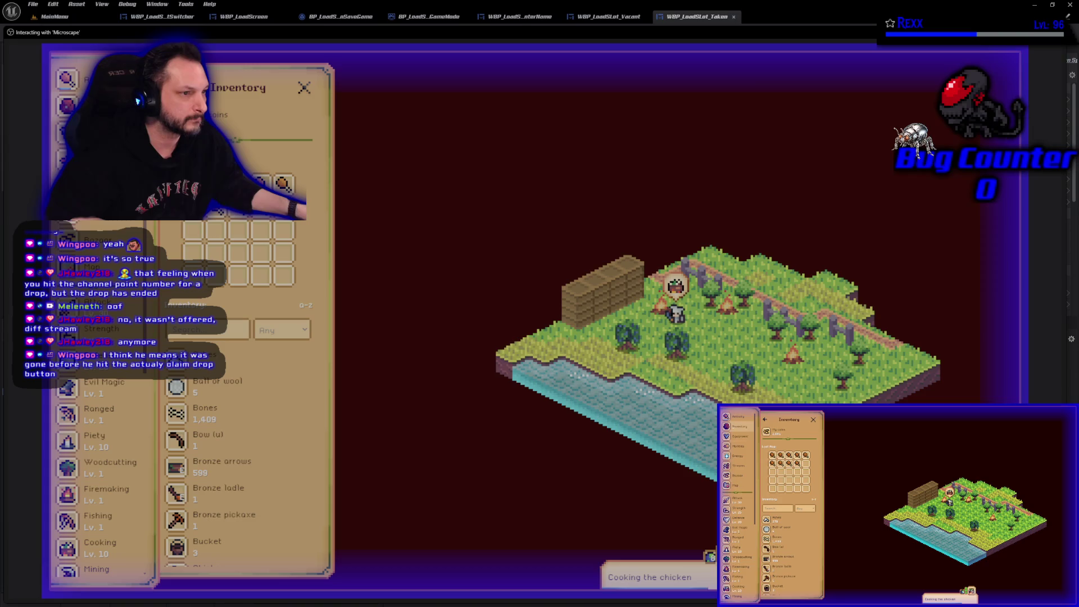
left_click(79, 239)
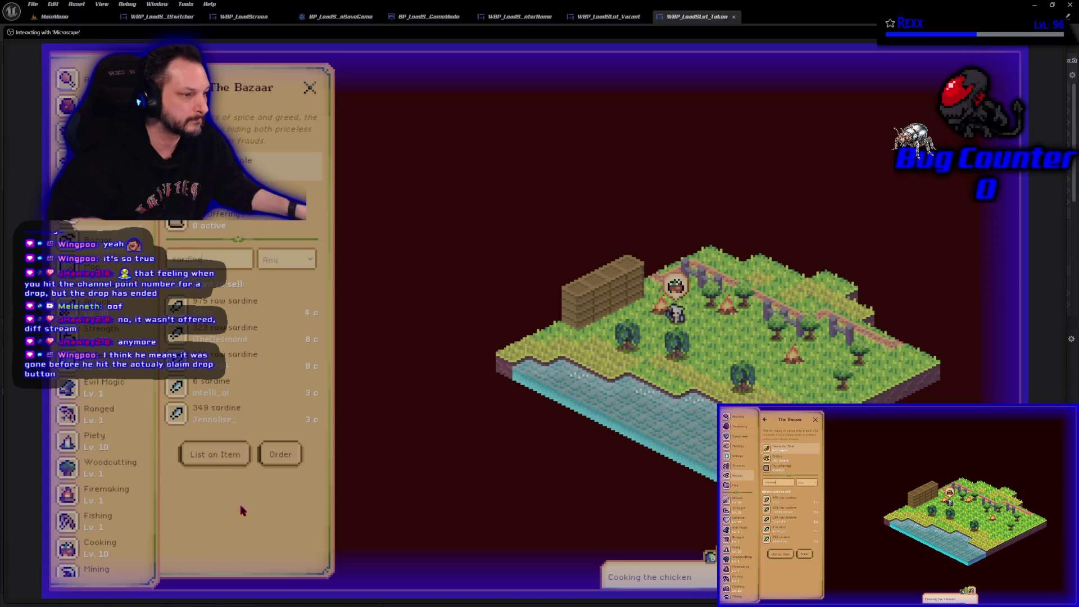
Step: Buy 200 raw sardine from the 975 raw sardine offer, then return to Activity & Loot
left_click(245, 309)
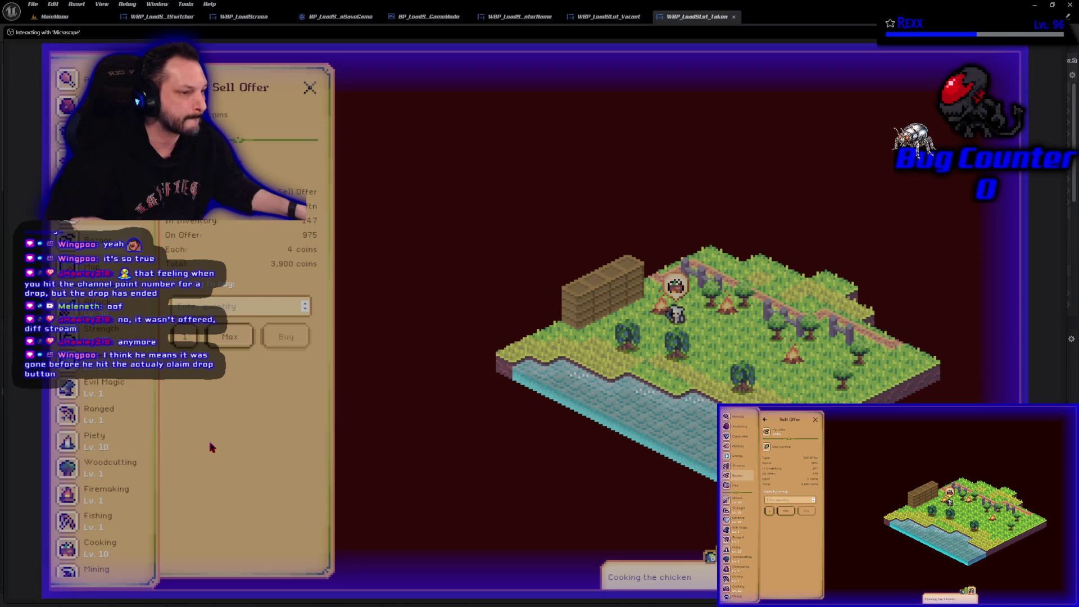
type("100")
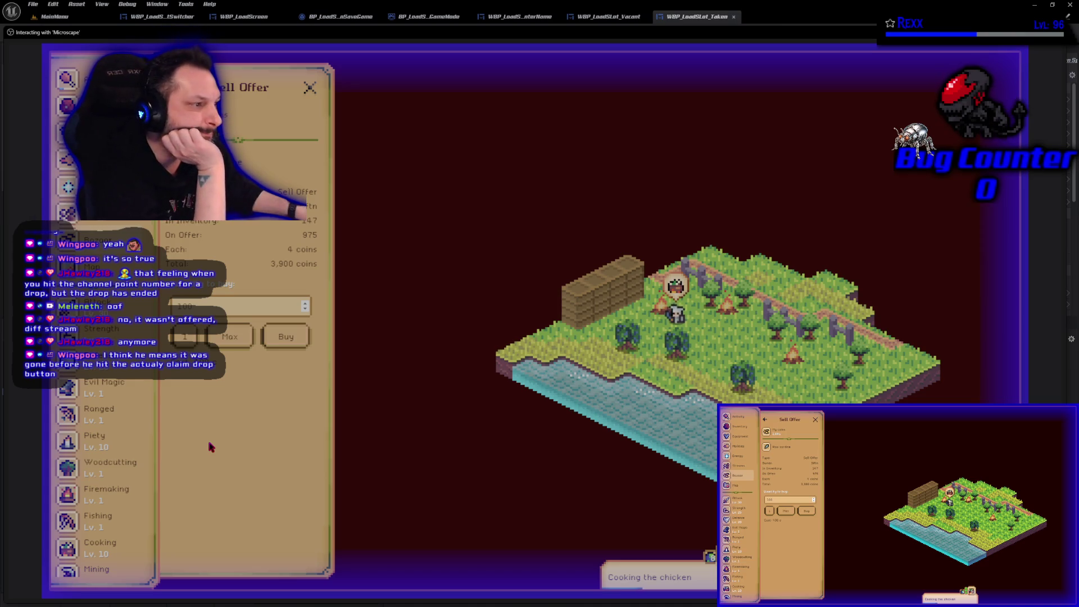
key("BackSpace")
key("BackSpace")
key("BackSpace")
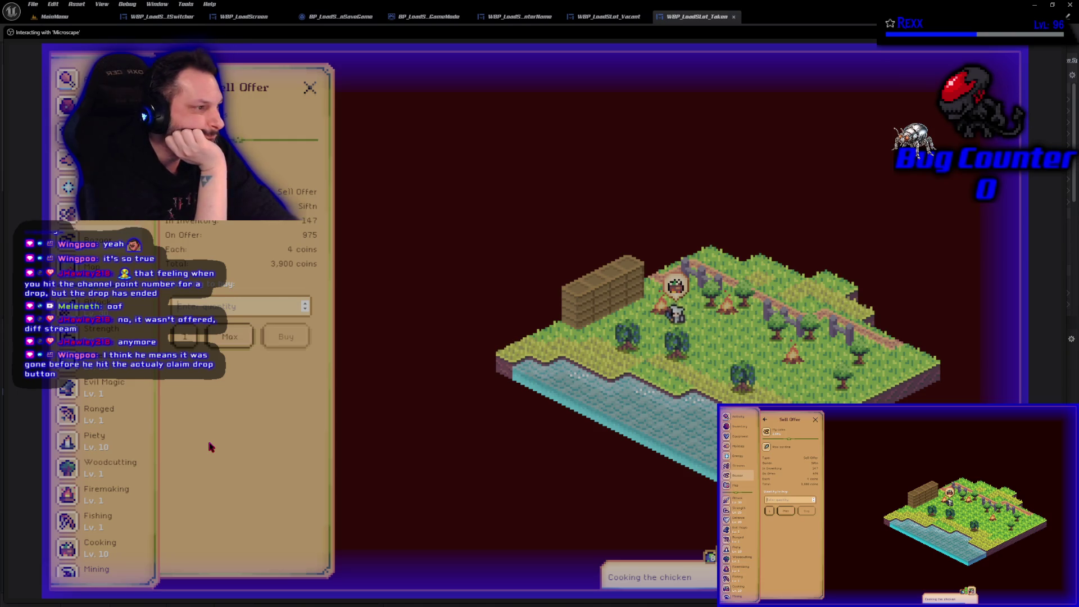
type("800")
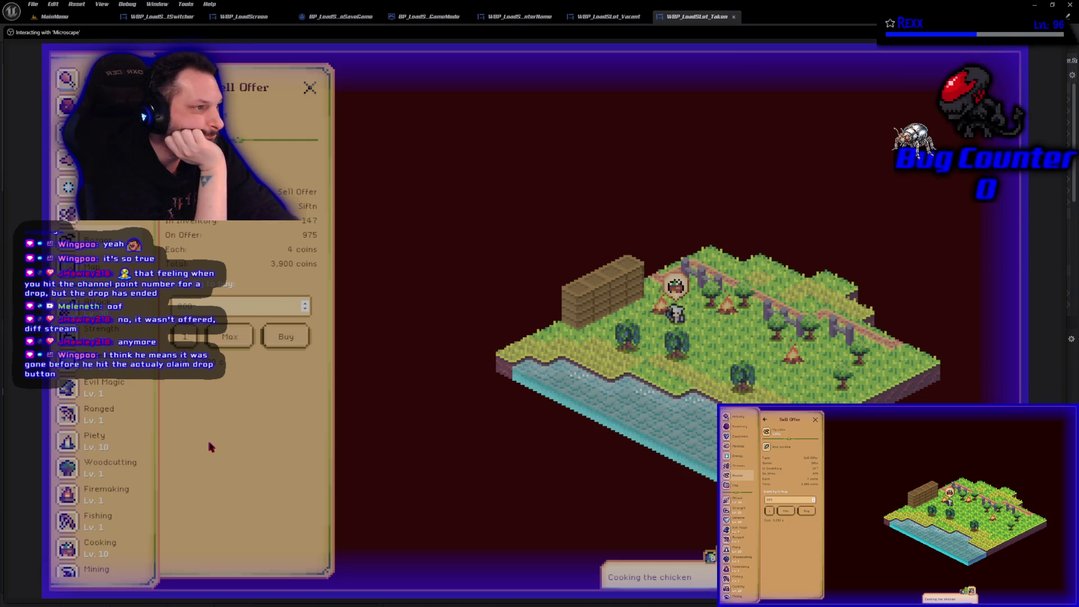
key("BackSpace")
key("BackSpace")
key("BackSpace")
type("500")
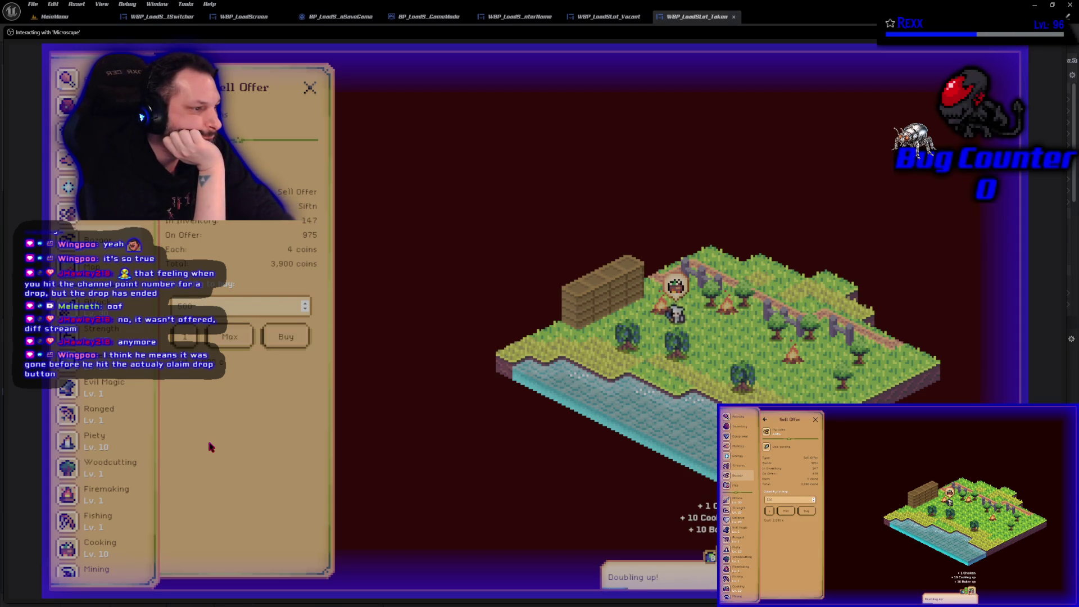
key("Return")
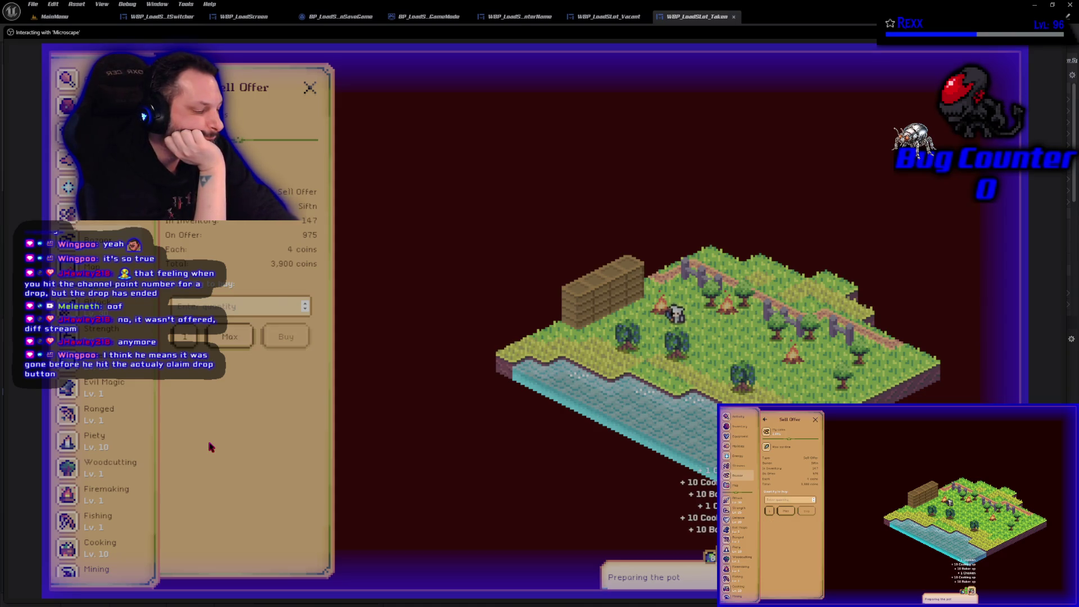
type("1")
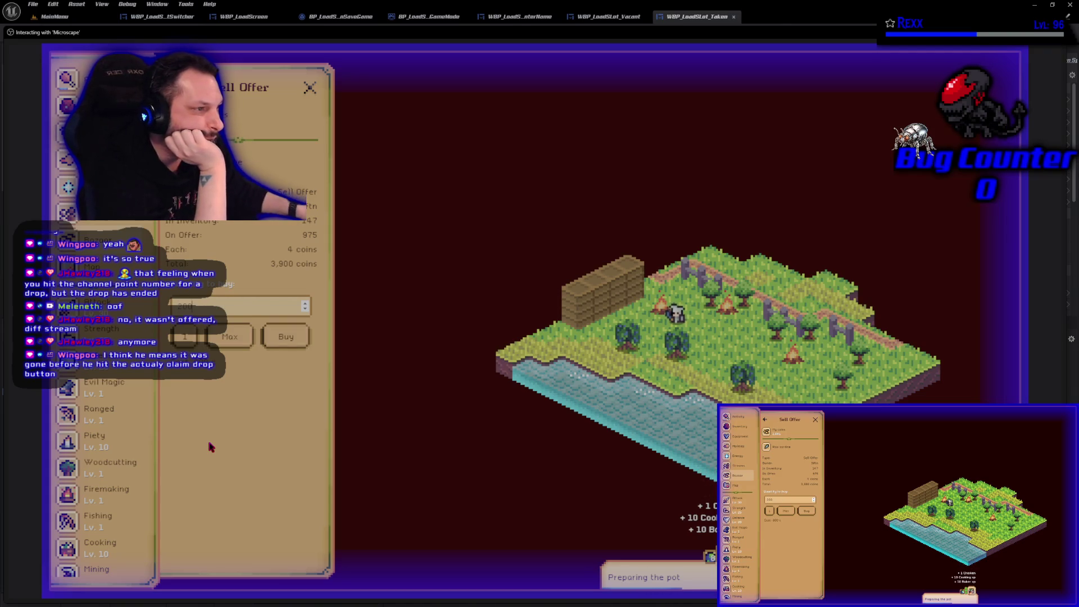
left_click(283, 348)
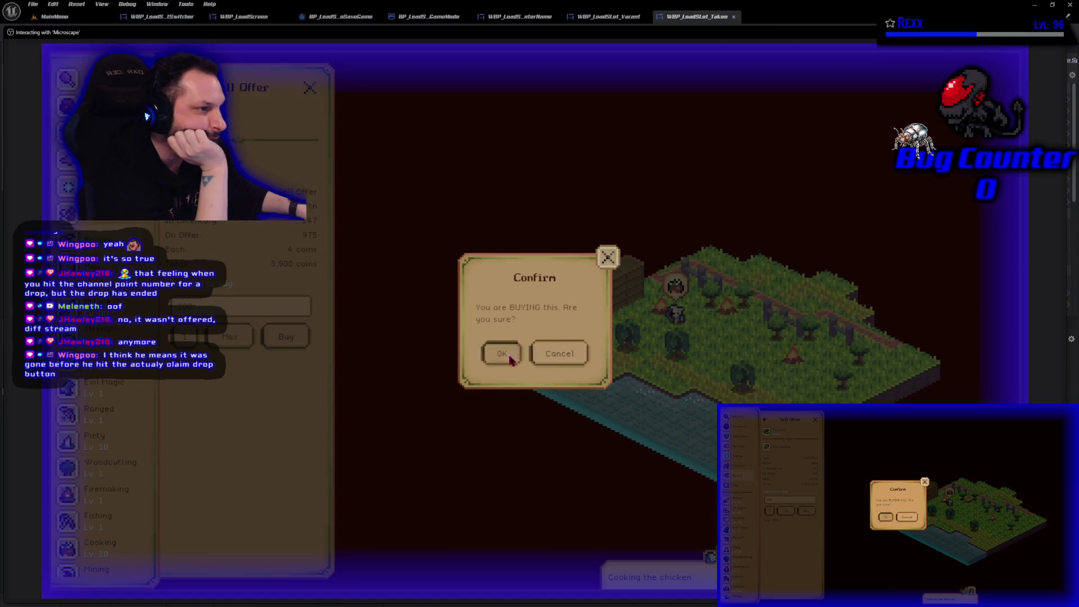
left_click(510, 357)
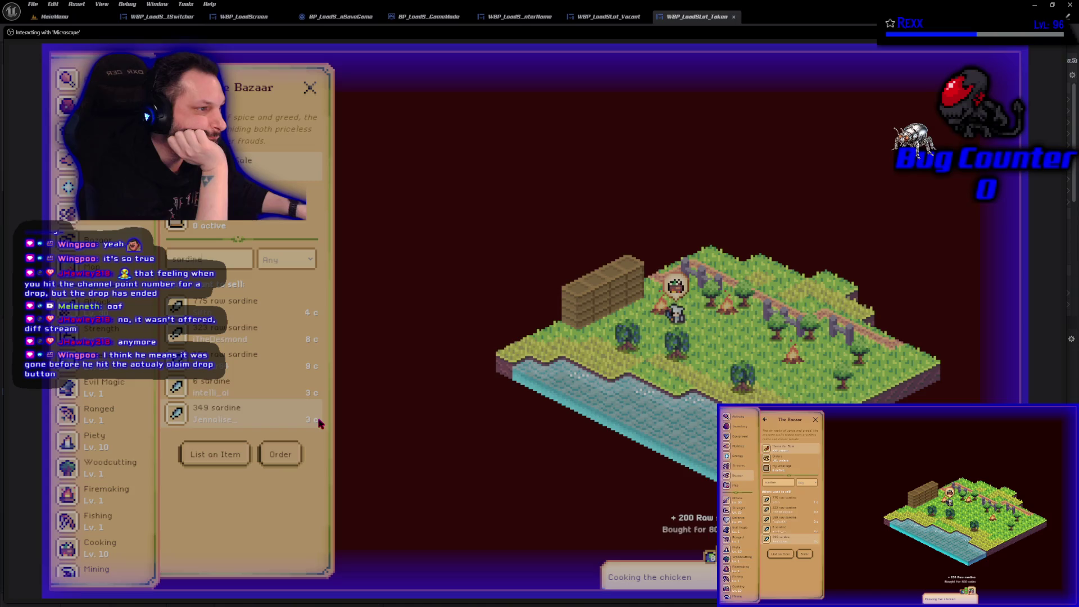
left_click(67, 79)
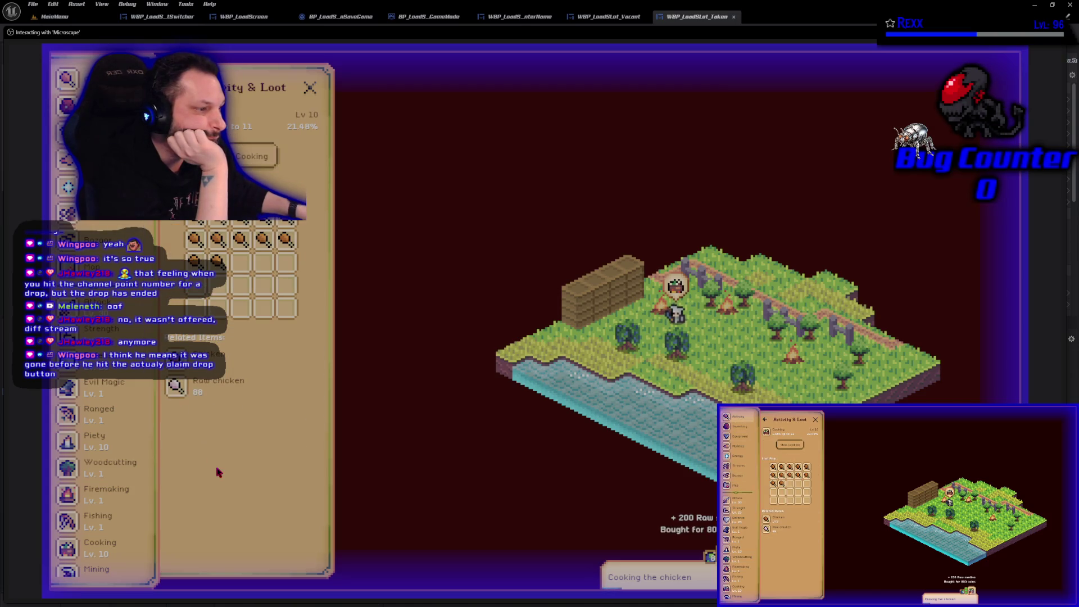
Step: Check the raw sardine count in the inventory, return to Activity & Loot, and stop Play In Editor
left_click(67, 105)
scroll(217, 462, "down", 5)
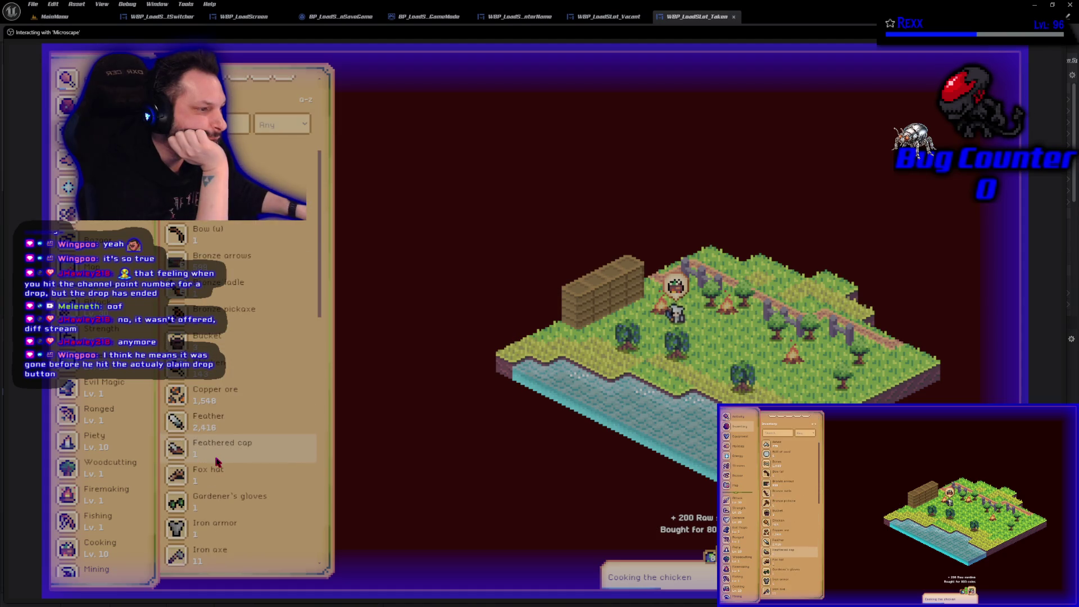
scroll(218, 462, "down", 5)
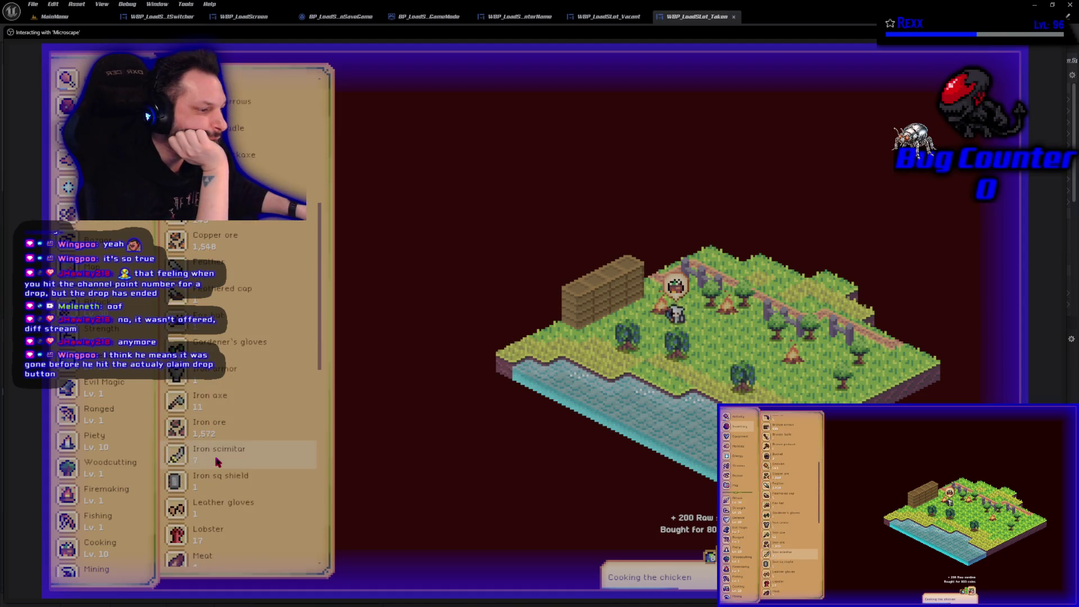
scroll(220, 467, "up", 2)
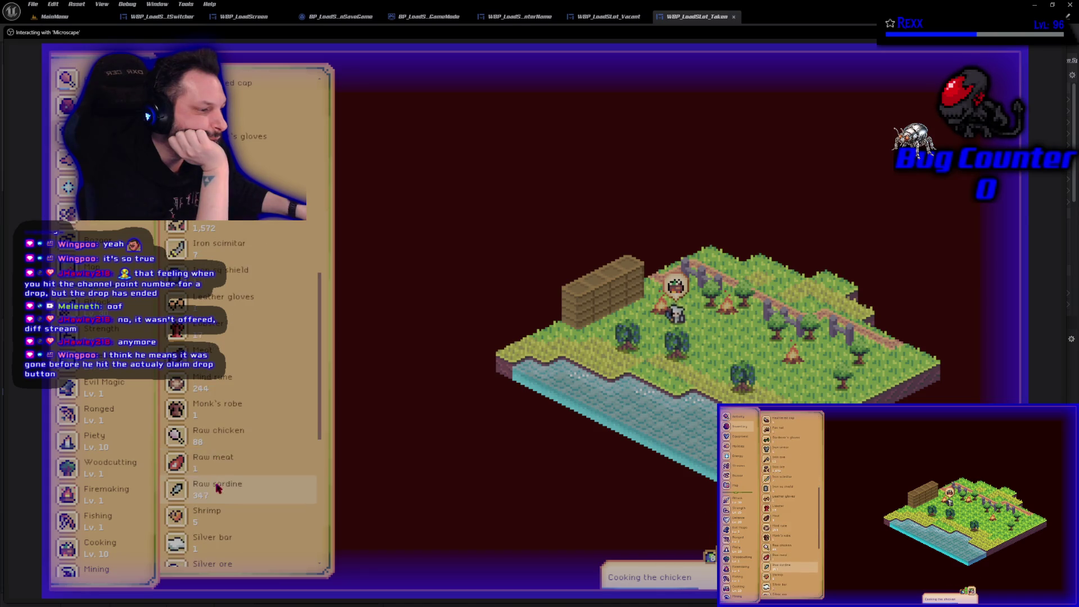
scroll(223, 479, "up", 8)
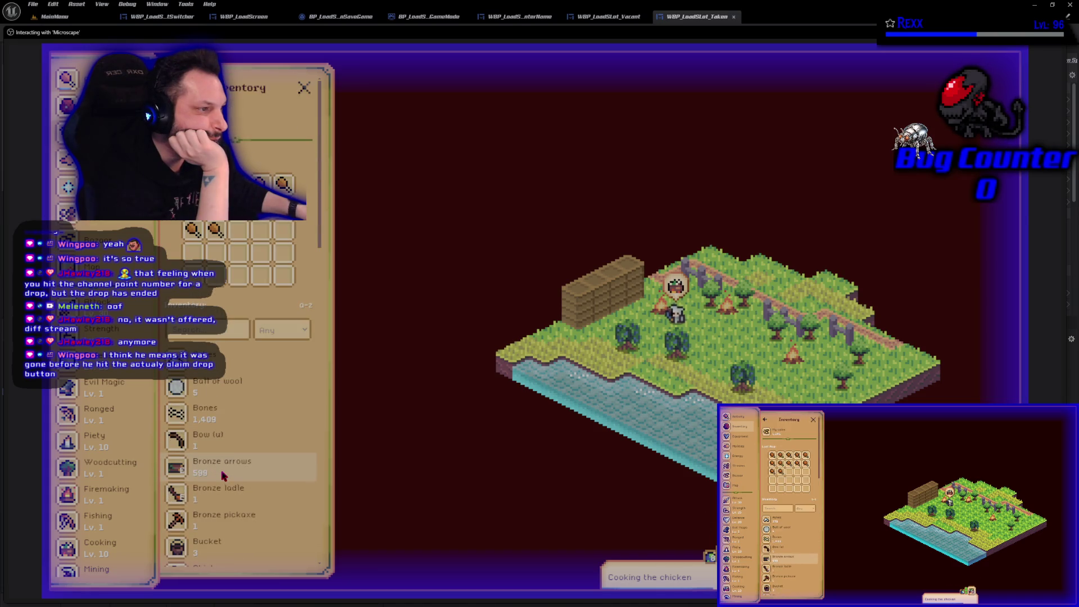
left_click(232, 393)
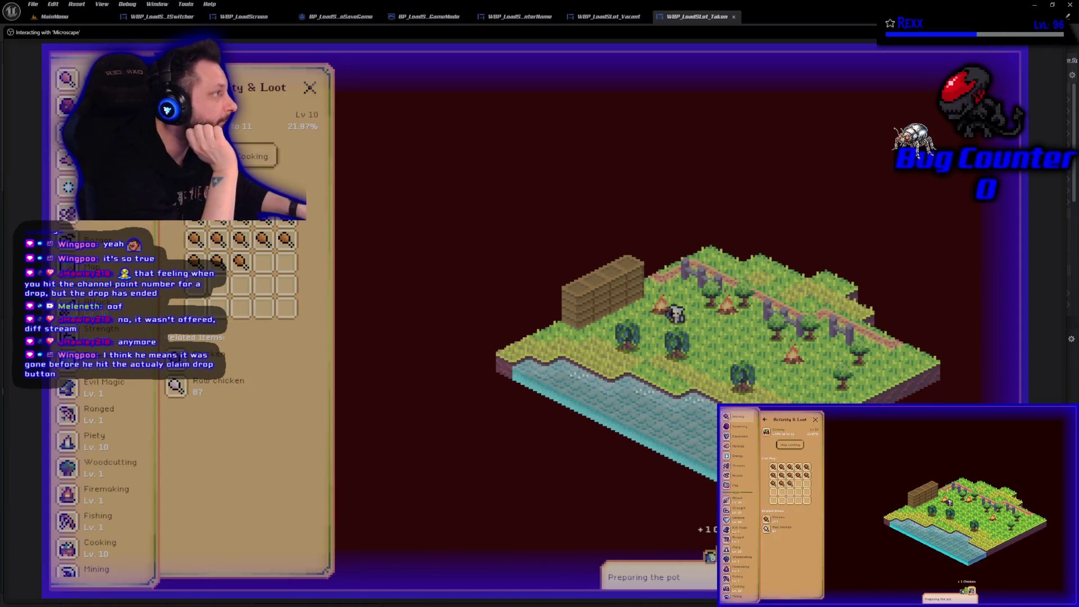
key("Escape")
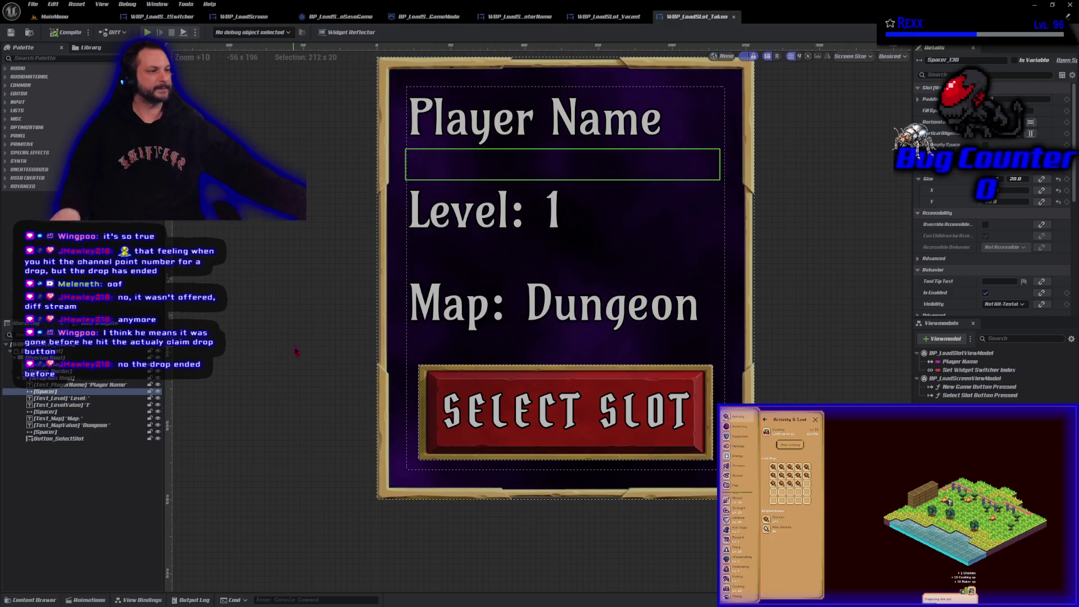
Step: Deselect the spacer, zoom out, and show View Bindings with Text_PlayerName bound to Player Name
left_click(321, 363)
scroll(323, 360, "down", 4)
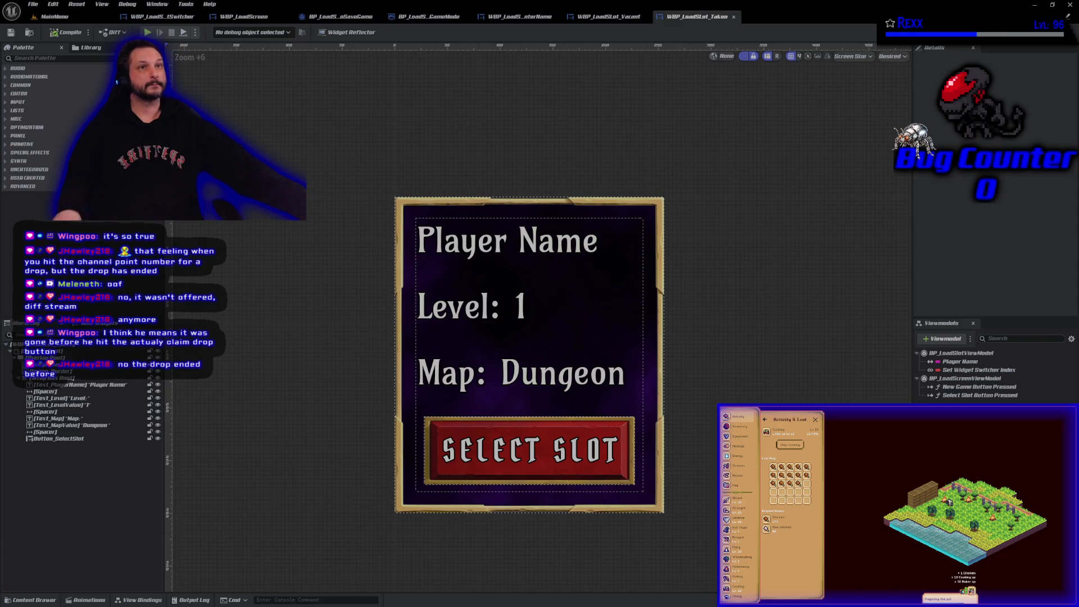
left_click(137, 601)
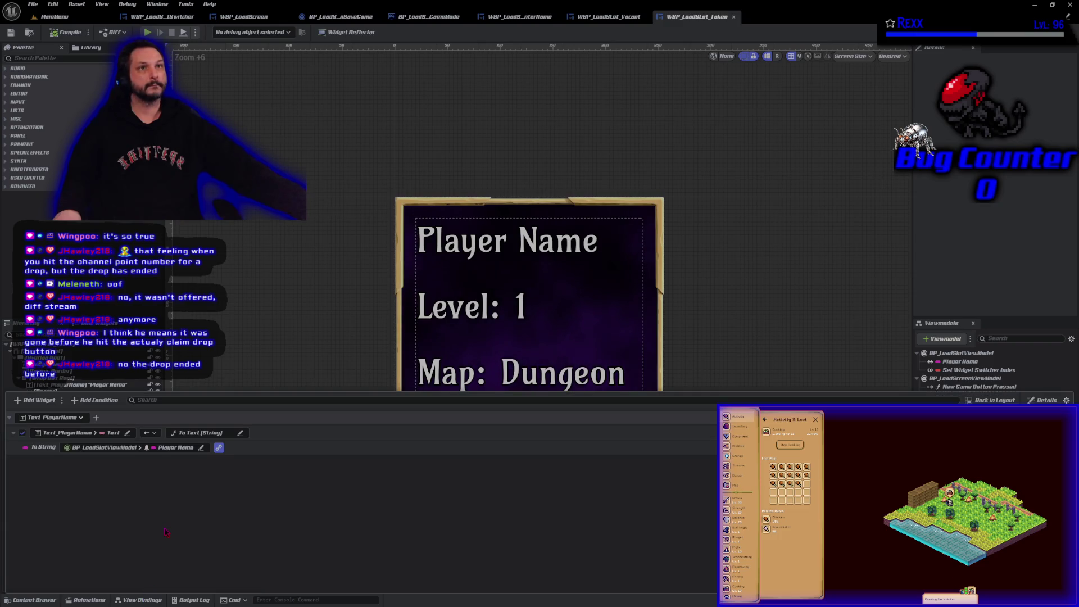
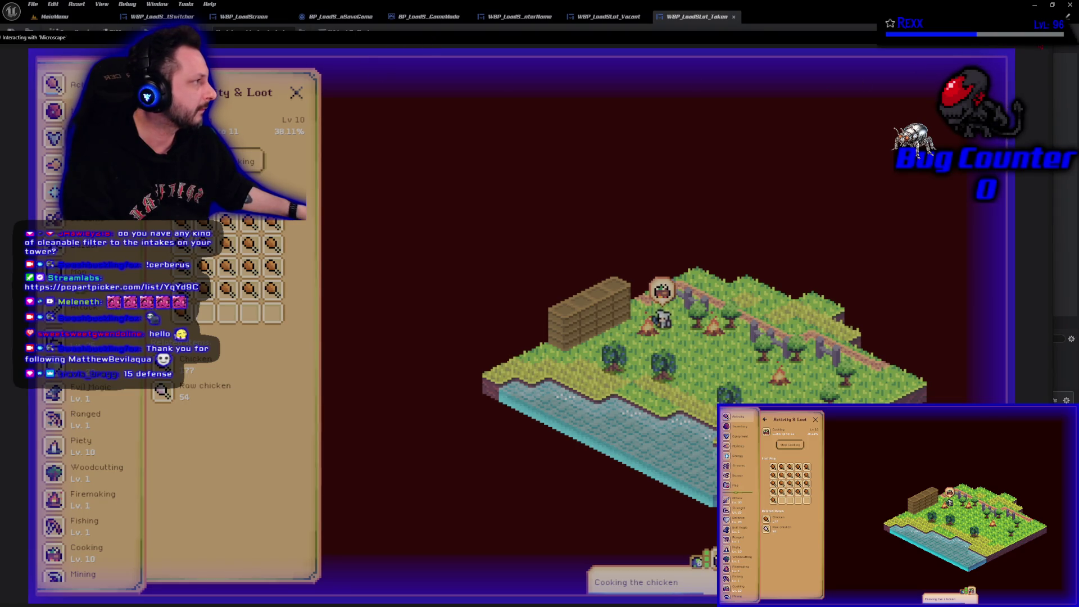
Step: Press Escape to end the Play-In-Editor test and return to the WBP_LoadSlot_Taken widget
key("Escape")
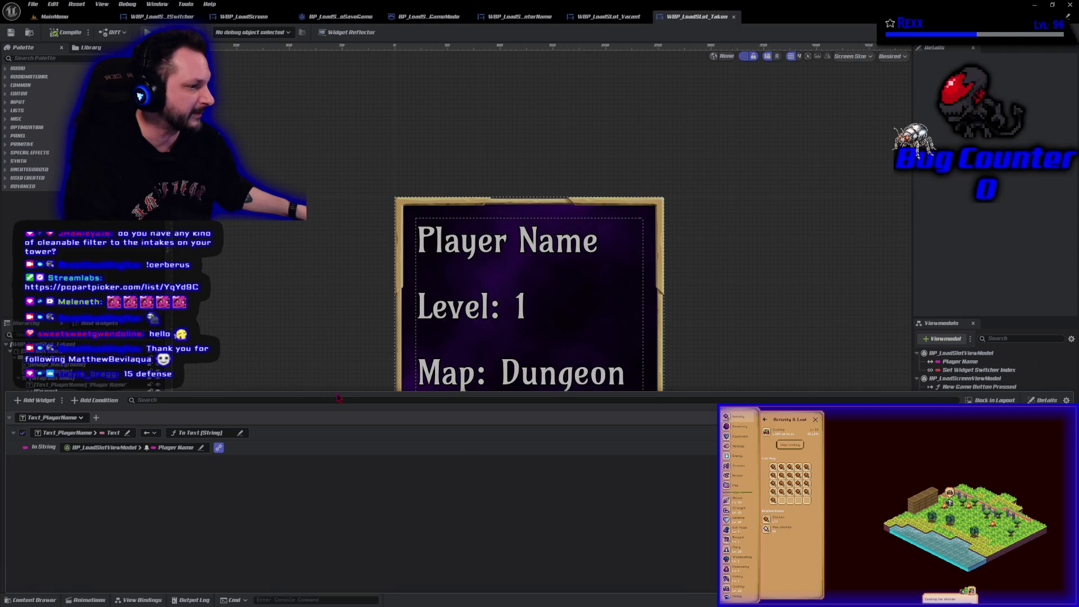
left_click_drag(338, 398, 339, 392)
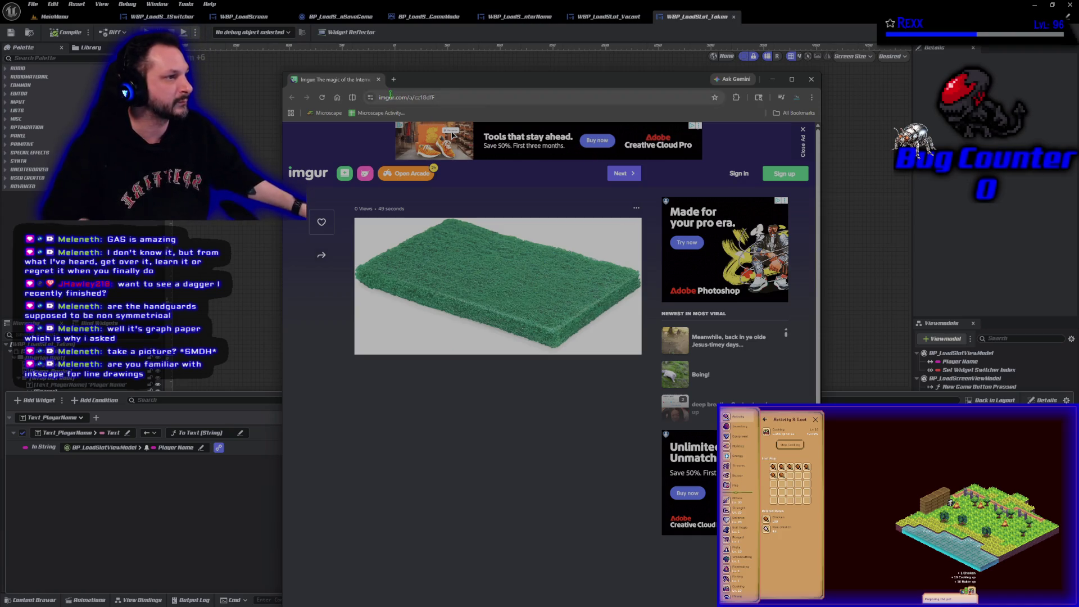
Step: Close the shared image page in Chrome
left_click(378, 79)
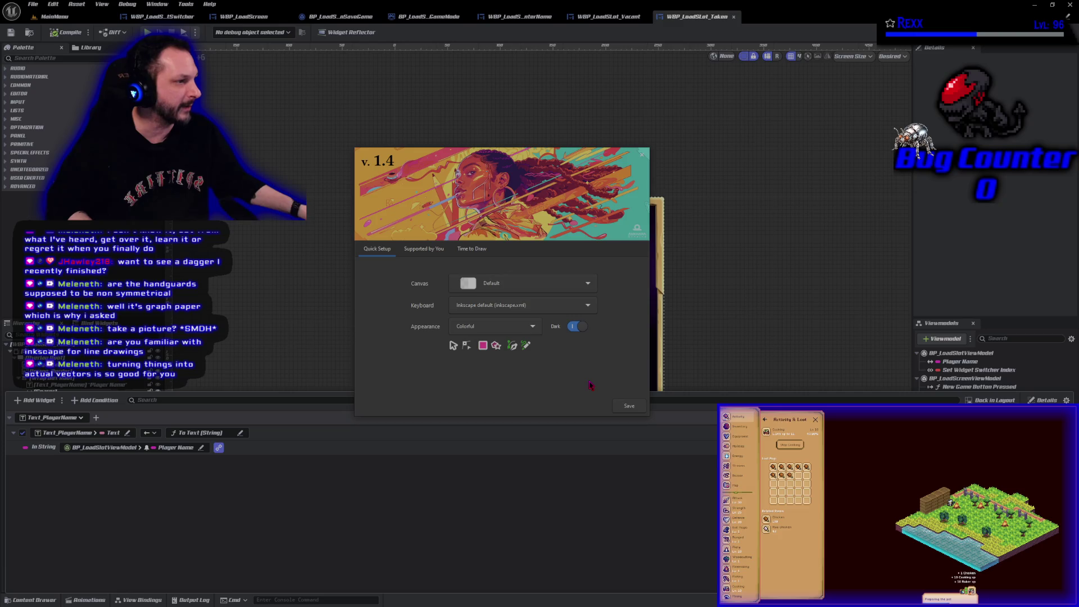
Step: Dismiss the Inkscape 1.4 welcome setup dialog
left_click(642, 155)
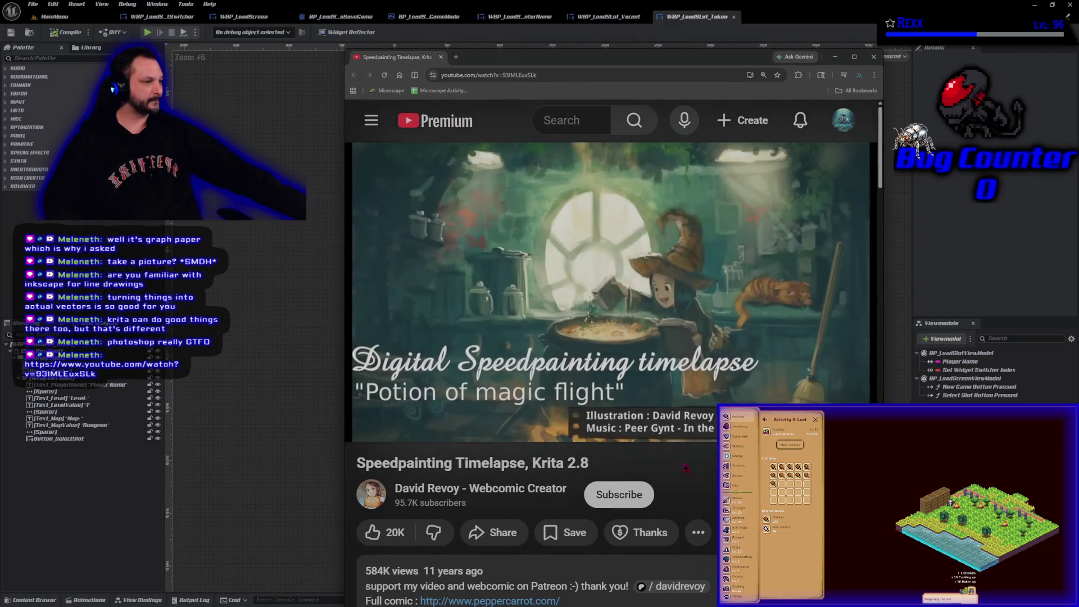
Step: Pause and resume the Krita speedpainting timelapse, then watch it fullscreen
left_click(602, 261)
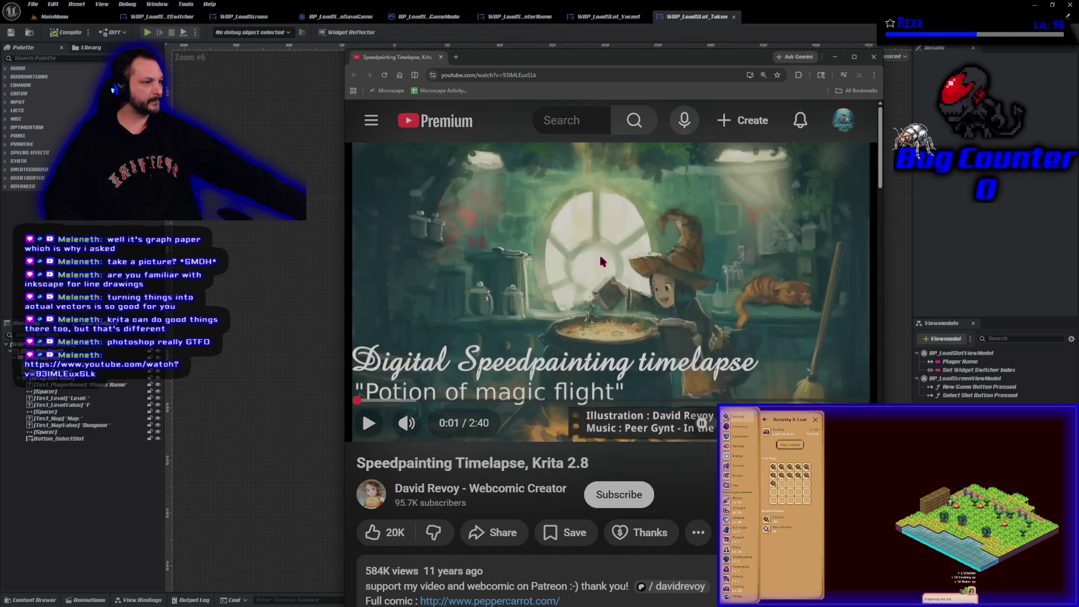
left_click(602, 261)
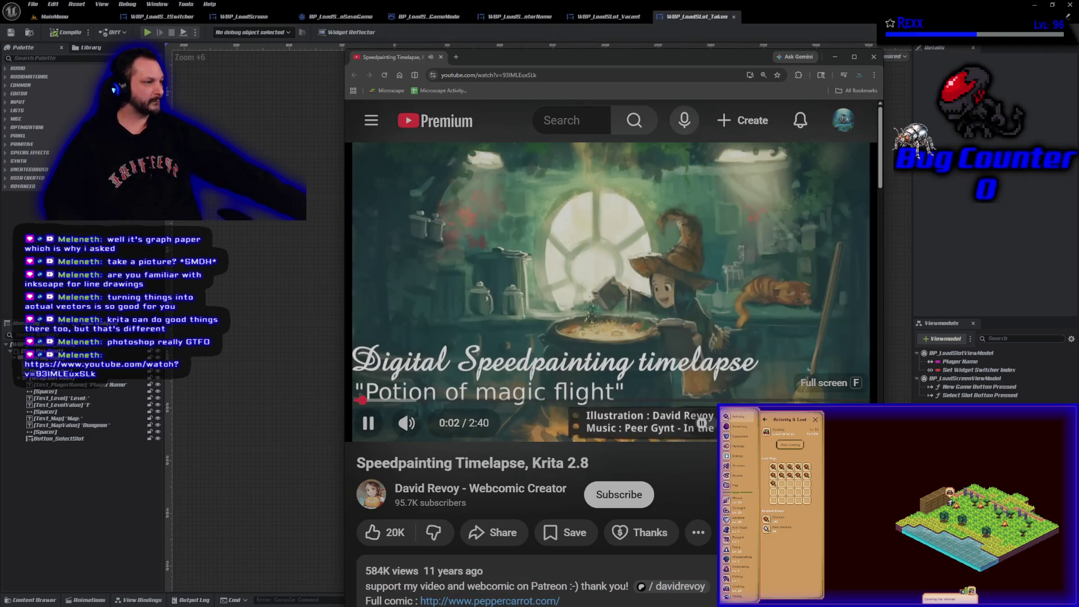
left_click(856, 423)
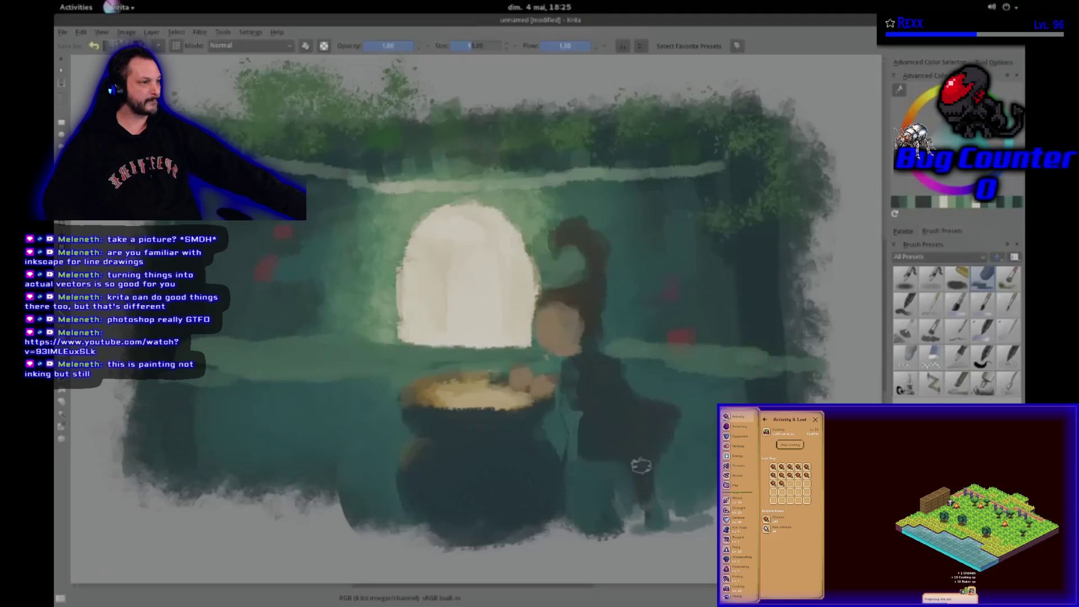
Step: Skip the timelapse ahead to about 2:13 of 2:40, then leave fullscreen
mouse_move(570, 450)
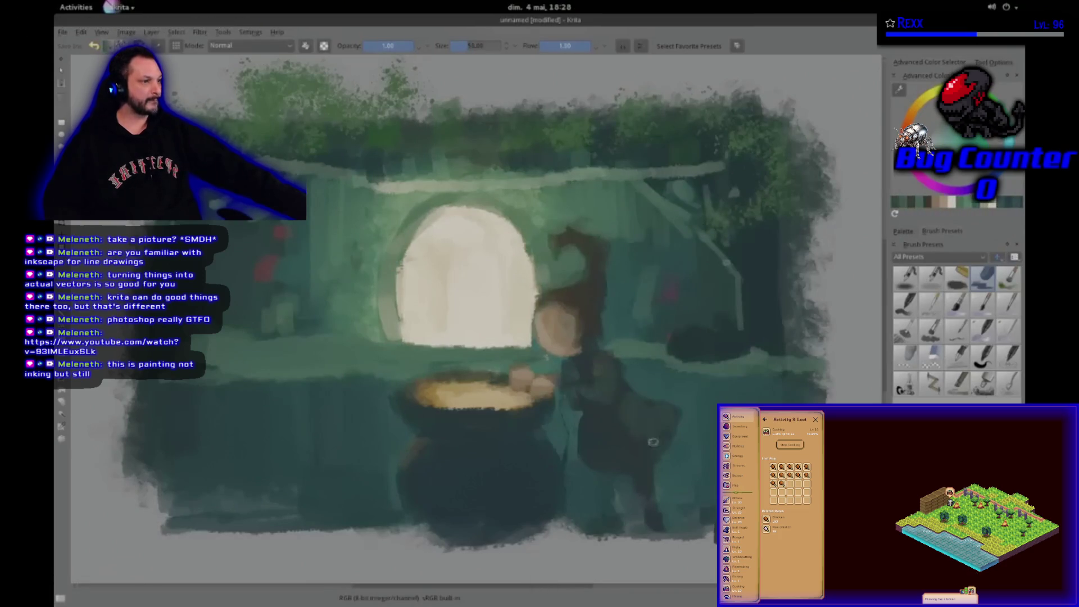
mouse_move(549, 484)
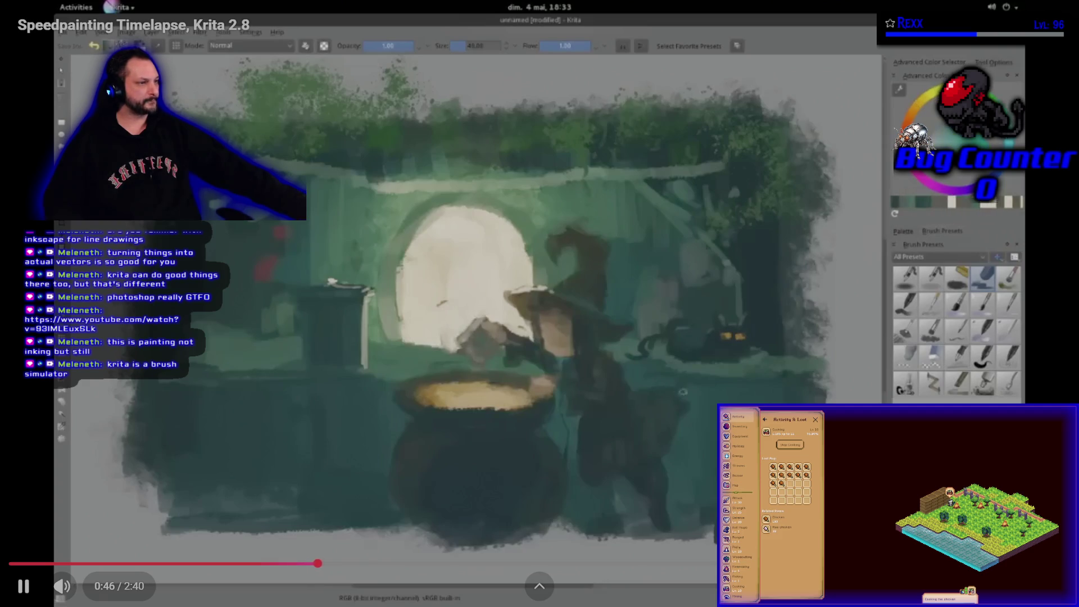
left_click(718, 563)
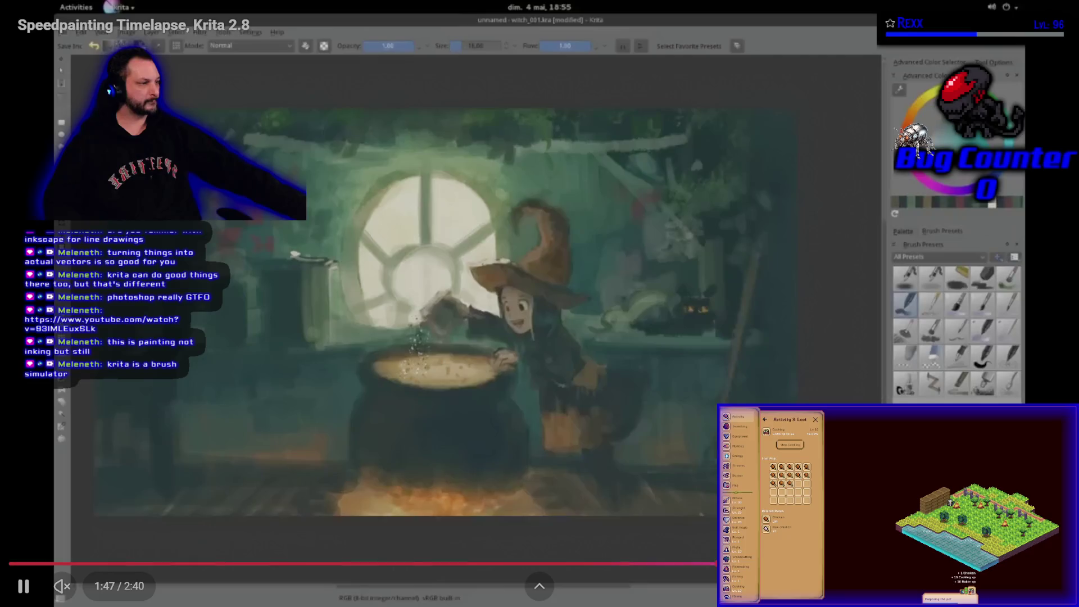
left_click_drag(718, 563, 891, 563)
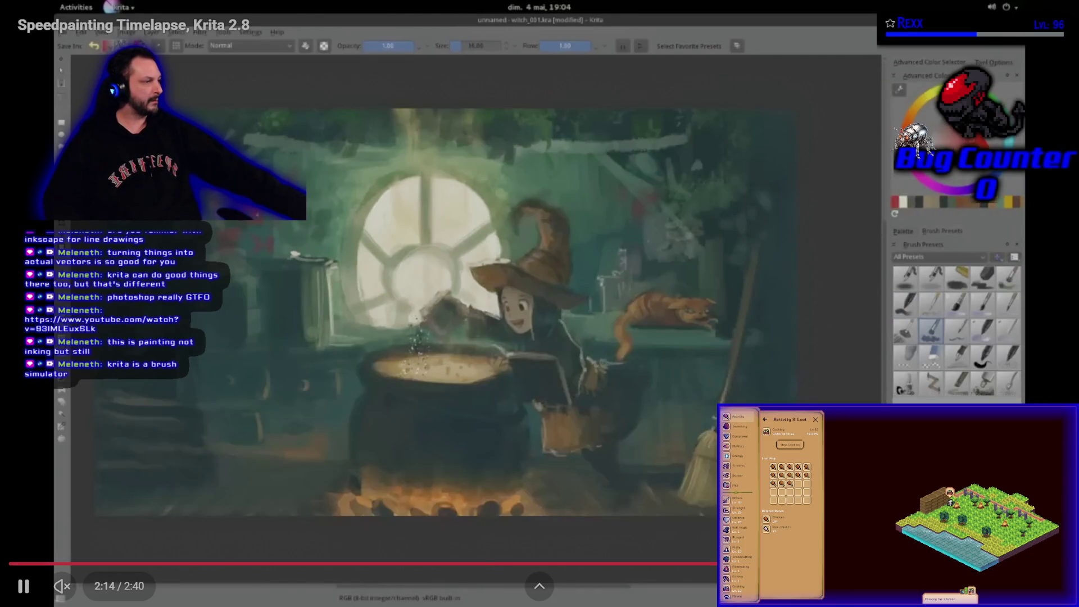
key("Escape")
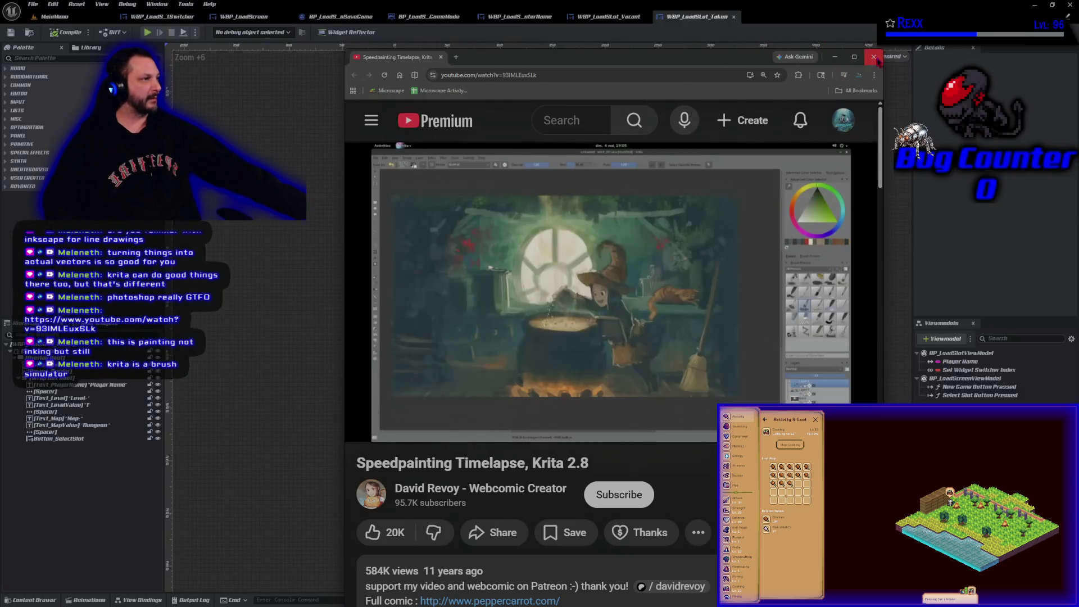
Step: Close the speedpainting video and merge the Imgur page into the main browser window
left_click(874, 57)
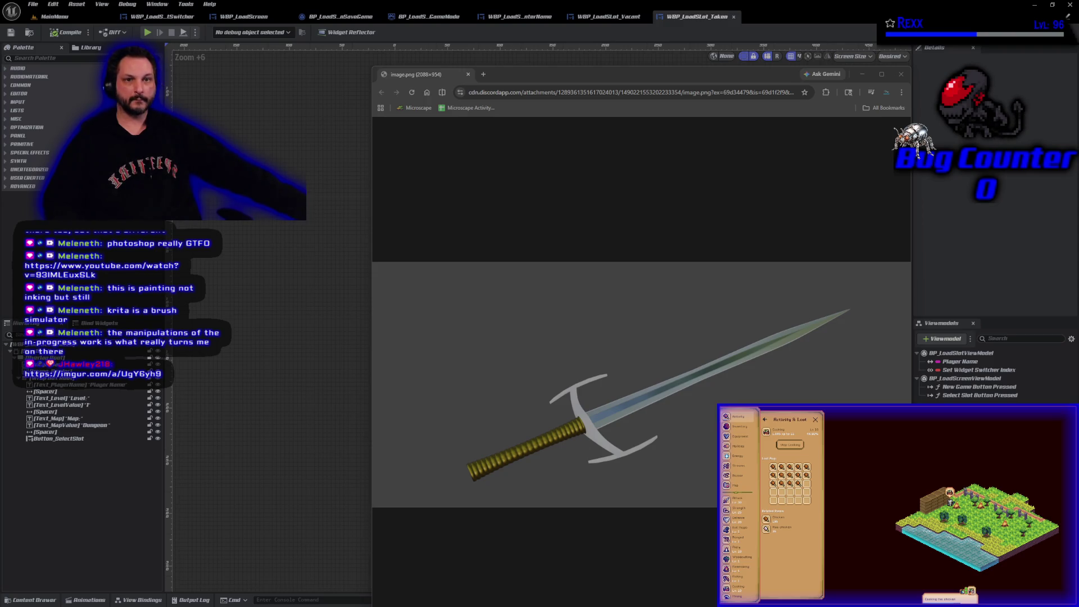
mouse_move(170, 165)
left_mouse_down()
mouse_move(477, 89)
mouse_move(488, 73)
mouse_move(454, 96)
left_mouse_up()
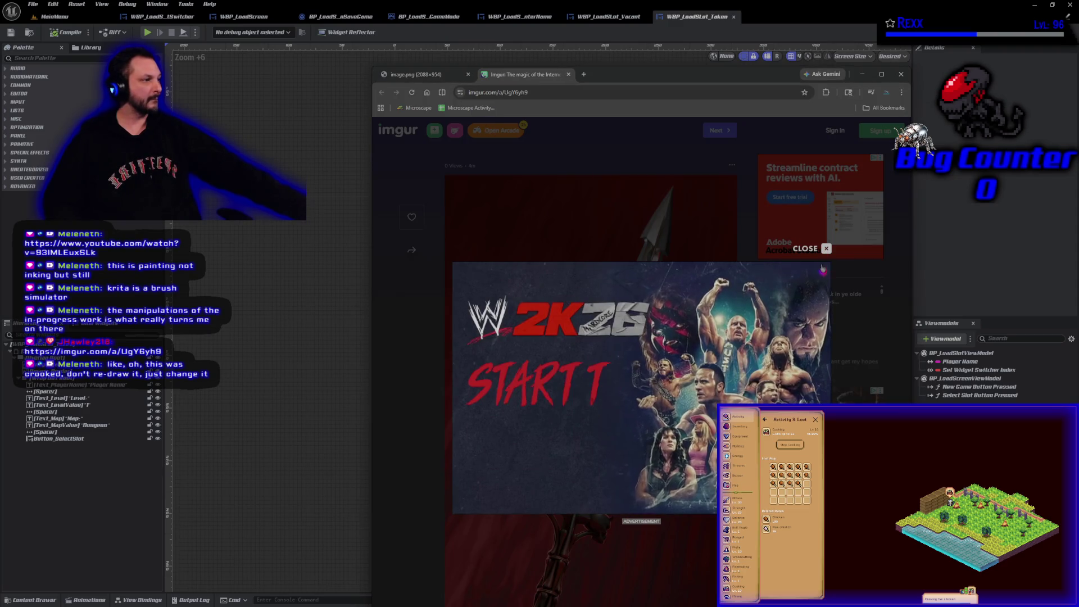
Step: Dismiss the ad on the red sword Imgur post and compare it briefly with the grey-background sword
left_click(826, 248)
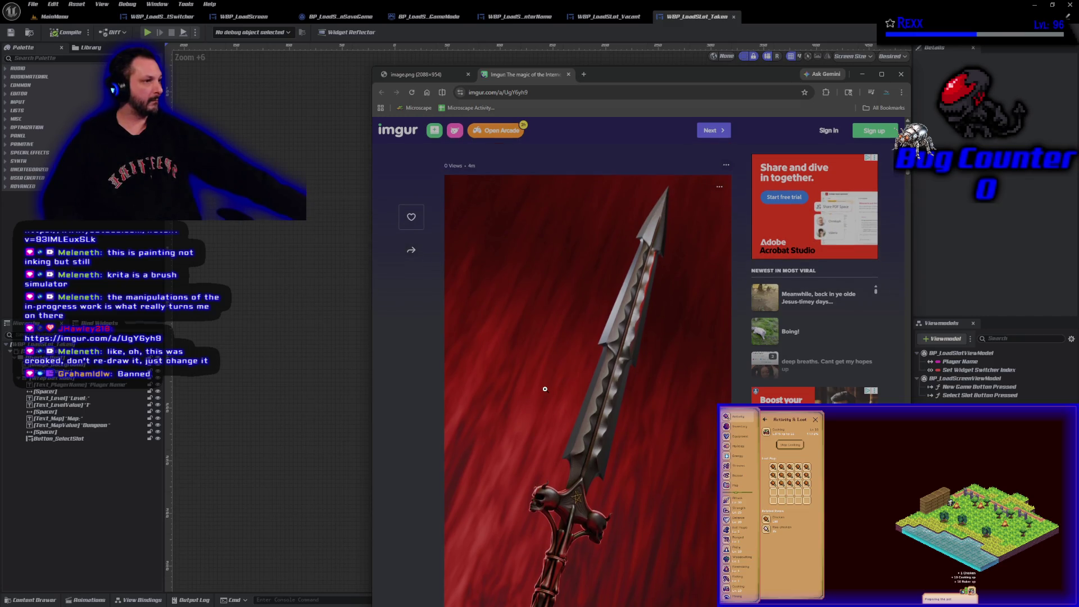
scroll(545, 389, "down", 1)
scroll(544, 389, "down", 1)
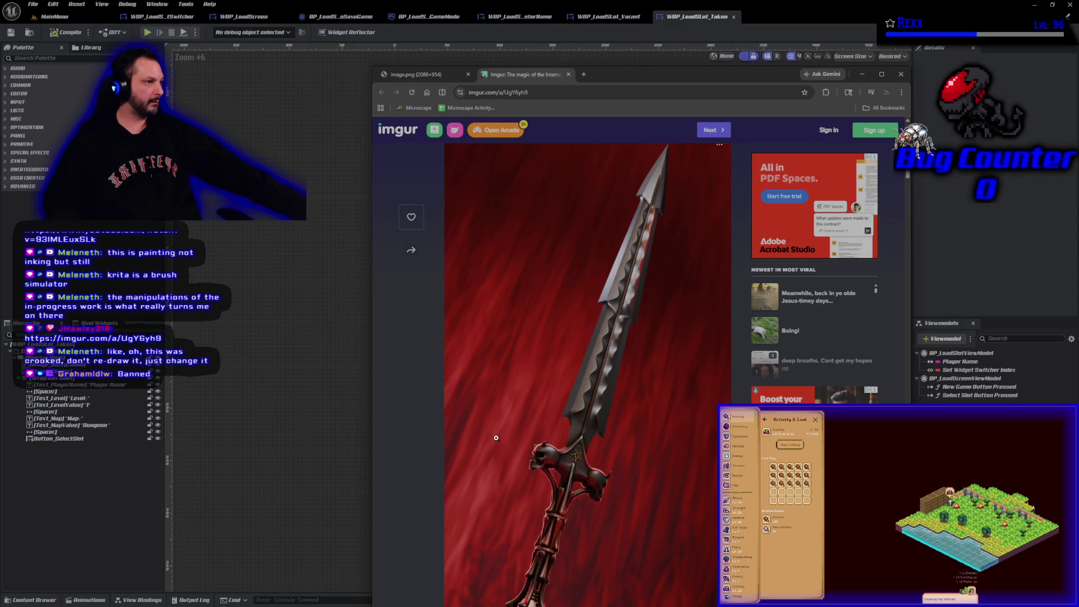
left_click(447, 76)
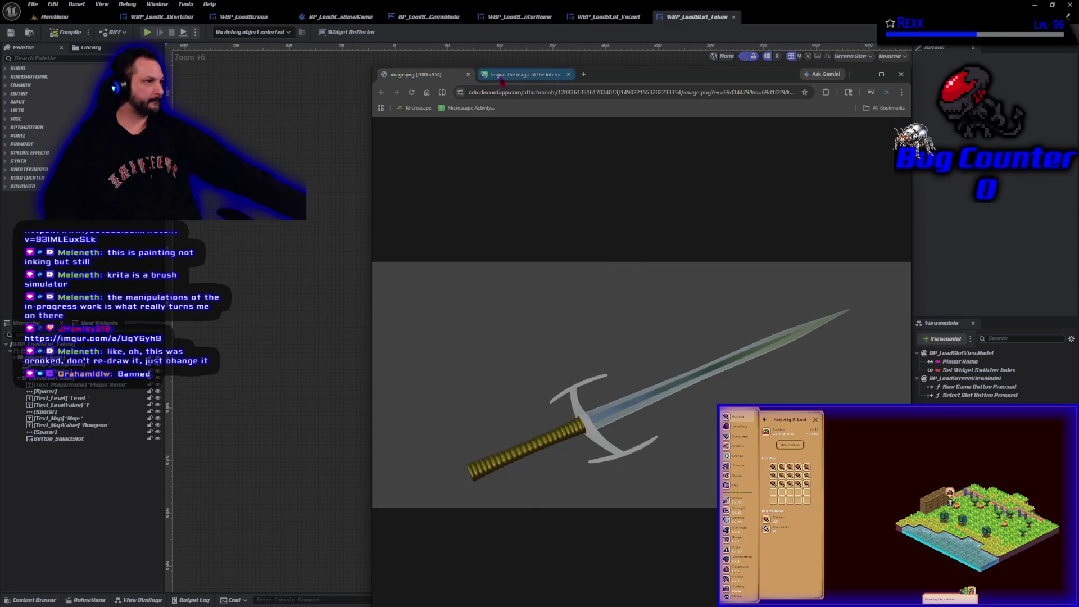
left_click(502, 78)
scroll(625, 507, "down", 1)
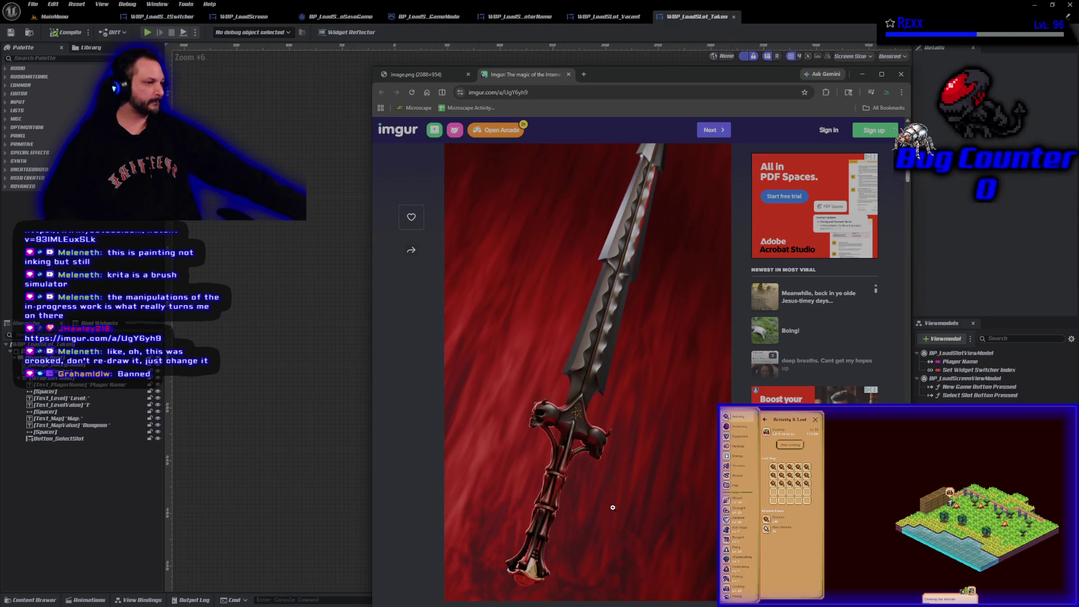
scroll(612, 508, "up", 1)
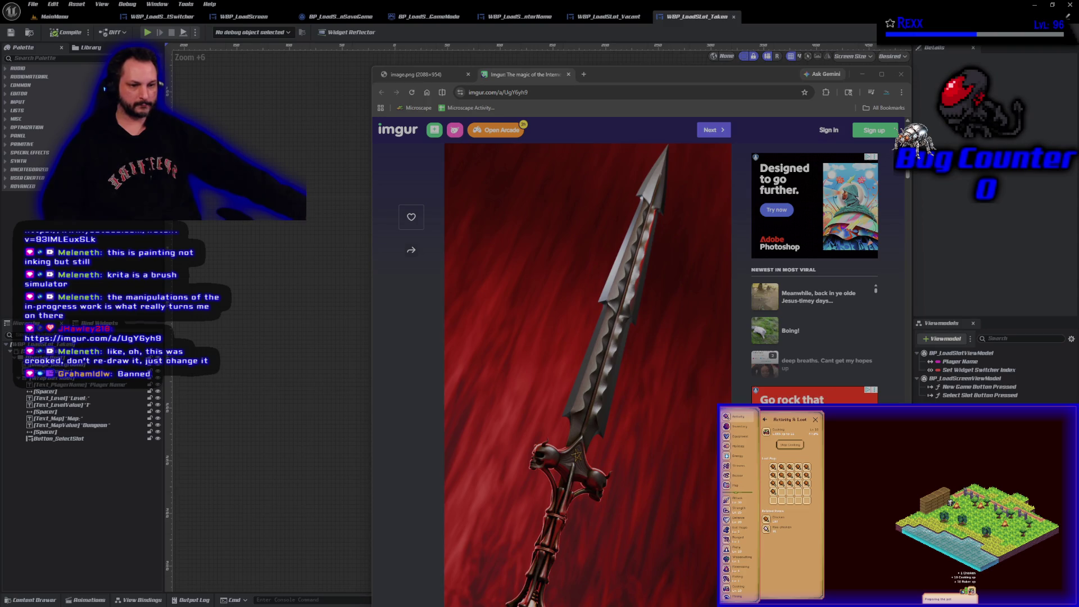
Step: Move the browser window up and left and scroll through the full red sword image
mouse_move(623, 72)
left_mouse_down()
mouse_move(610, 46)
mouse_move(578, 41)
left_mouse_up()
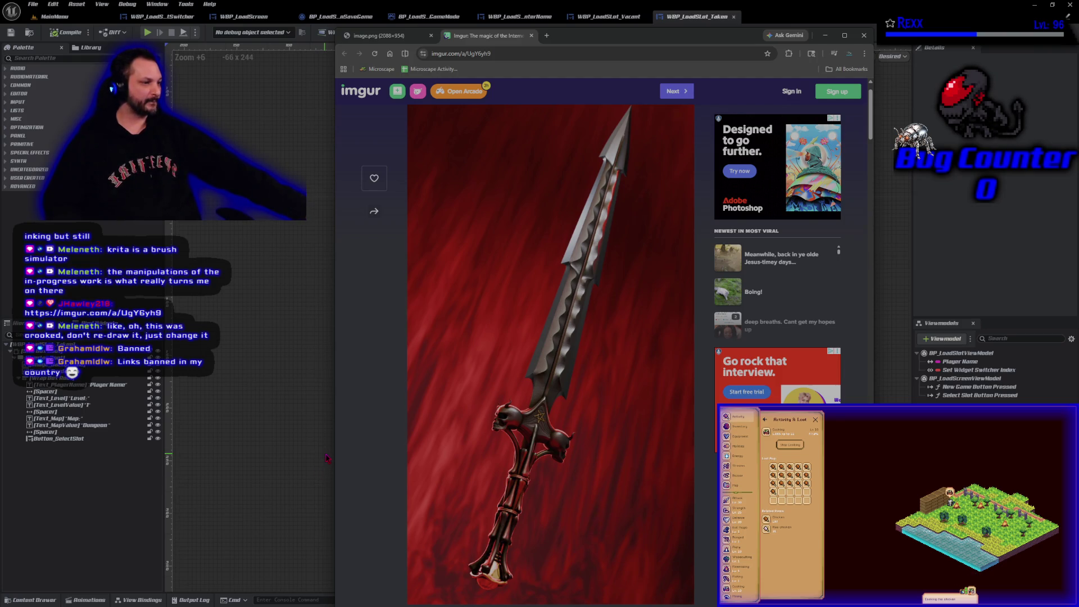
scroll(506, 416, "down", 5)
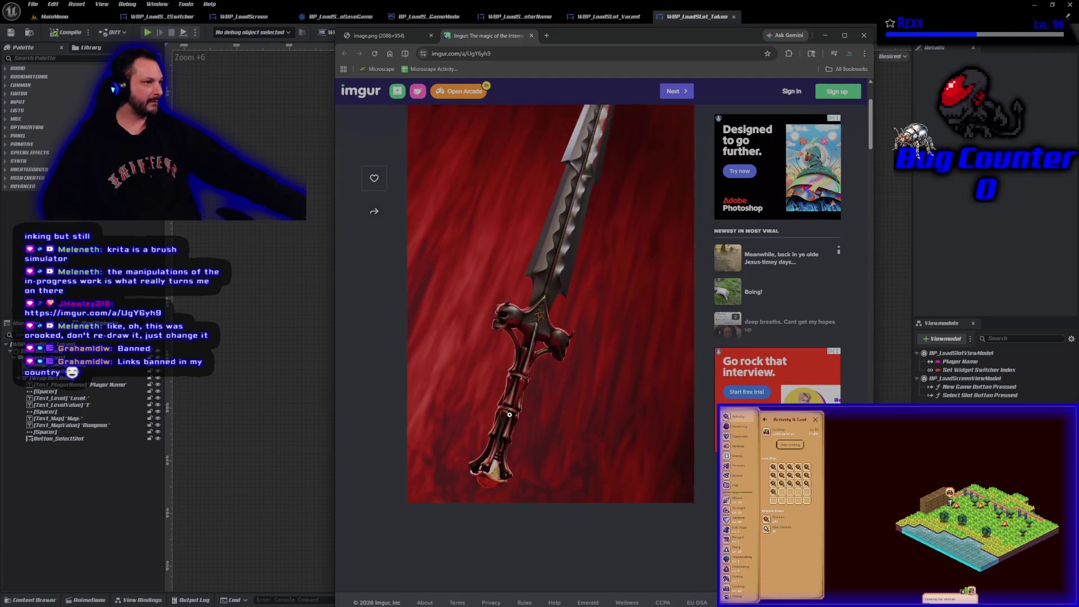
scroll(510, 420, "up", 5)
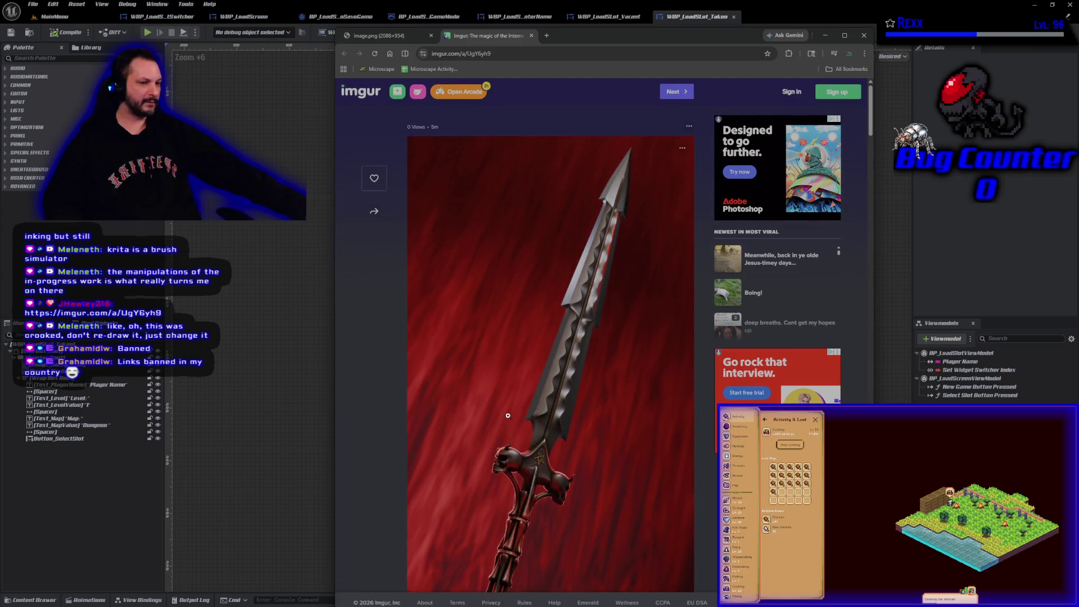
scroll(507, 415, "down", 1)
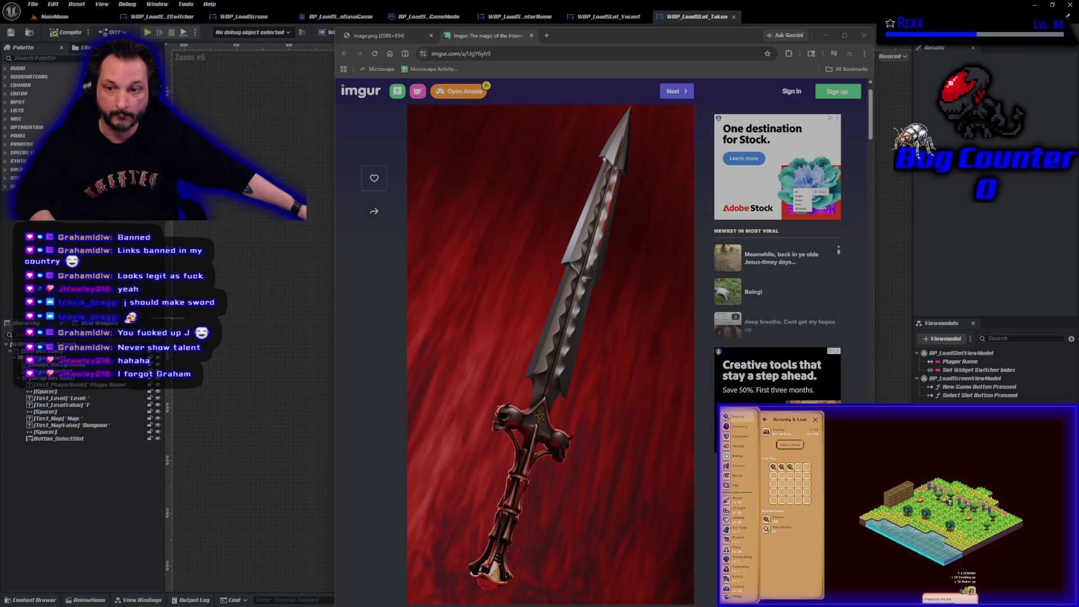
Step: Drag the pencil sword sketch photo tab into Chrome beside the Imgur tab
mouse_move(1077, 197)
left_mouse_down()
mouse_move(613, 171)
mouse_move(416, 108)
mouse_move(612, 99)
mouse_move(645, 36)
left_mouse_up()
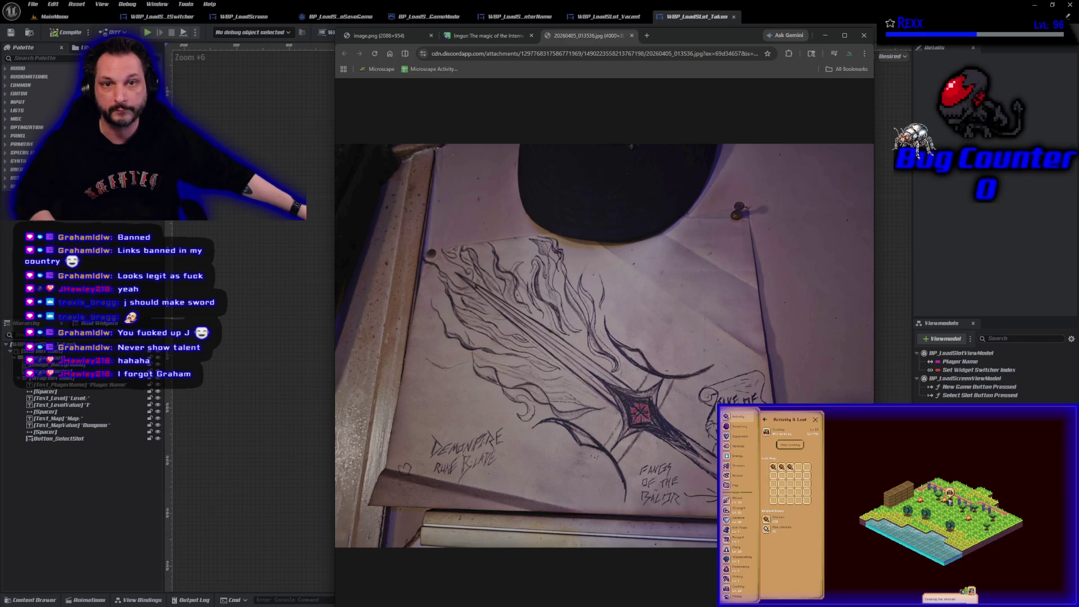
Step: Refocus the Unreal editor, then close the 20260405_013536.jpg sketch photo tab
left_click(300, 476)
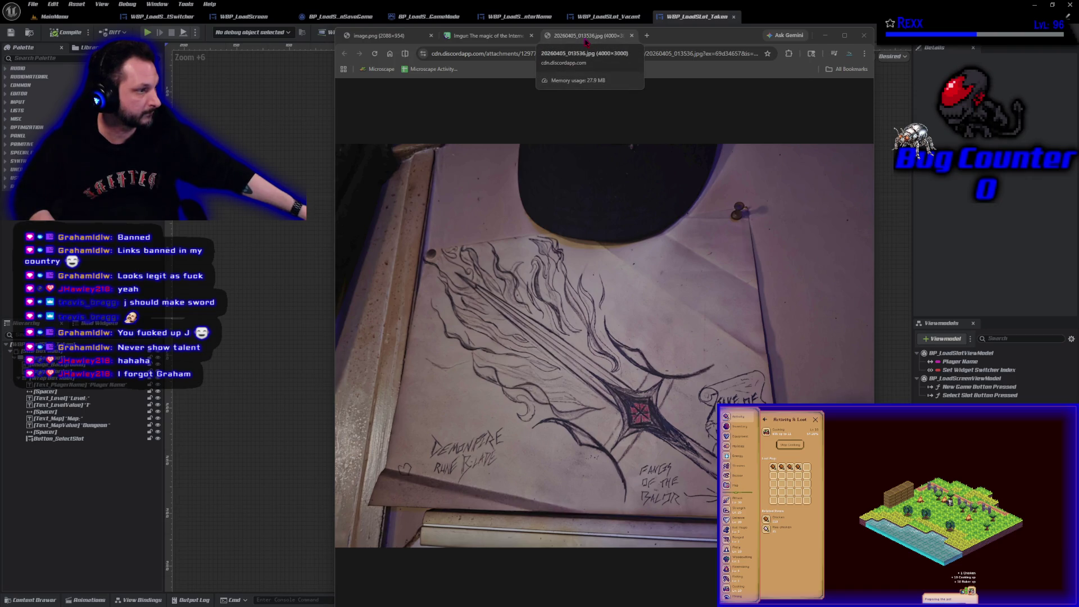
middle_click(586, 42)
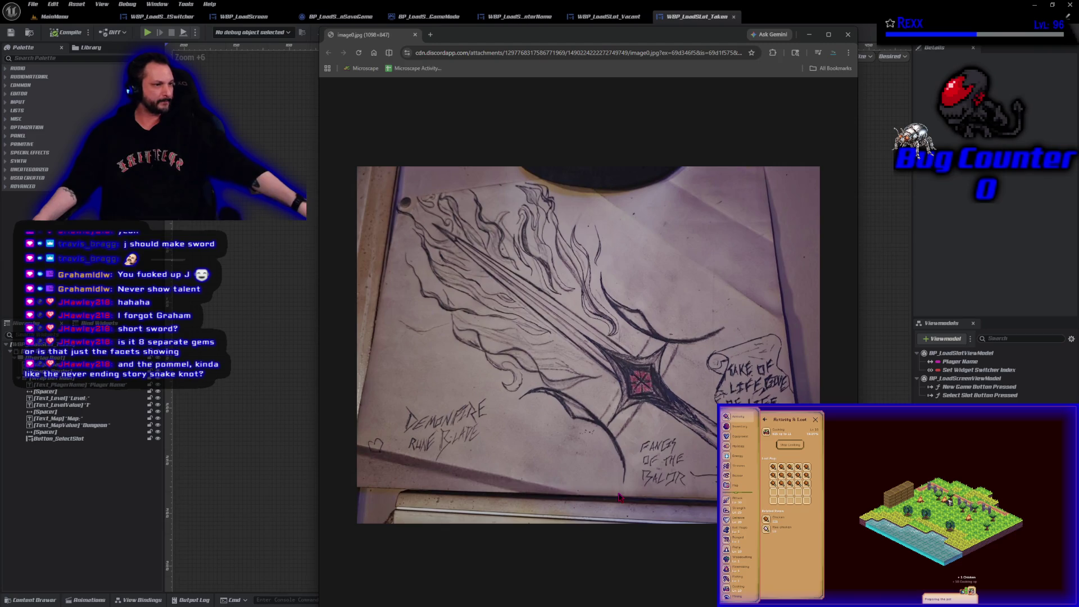
Step: Move the sword sketch window left, then nudge it right twice to centre the drawing
left_click_drag(471, 43, 304, 72)
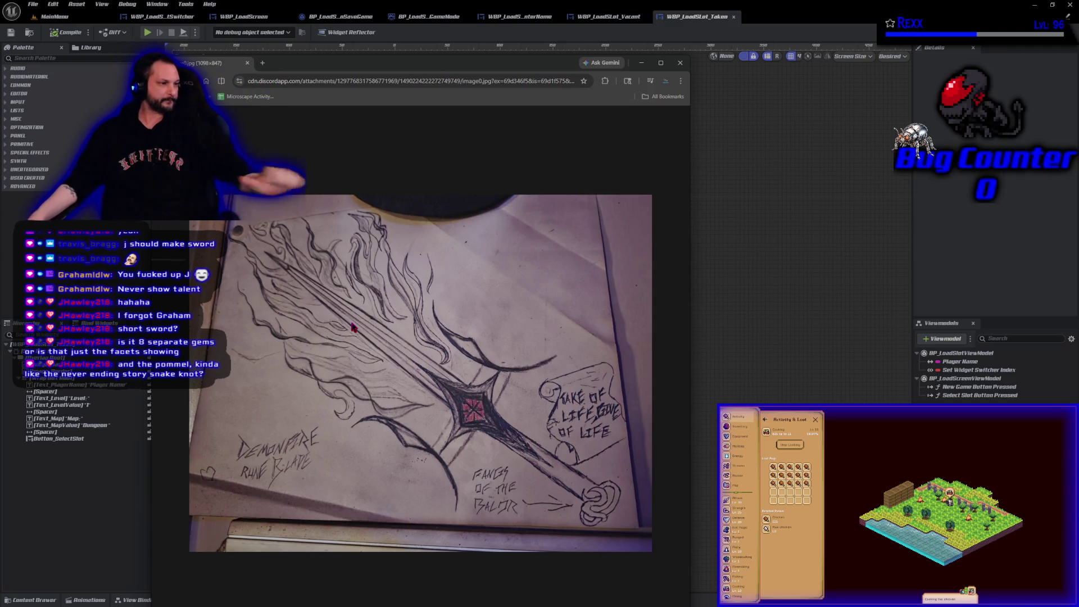
left_click_drag(427, 62, 459, 48)
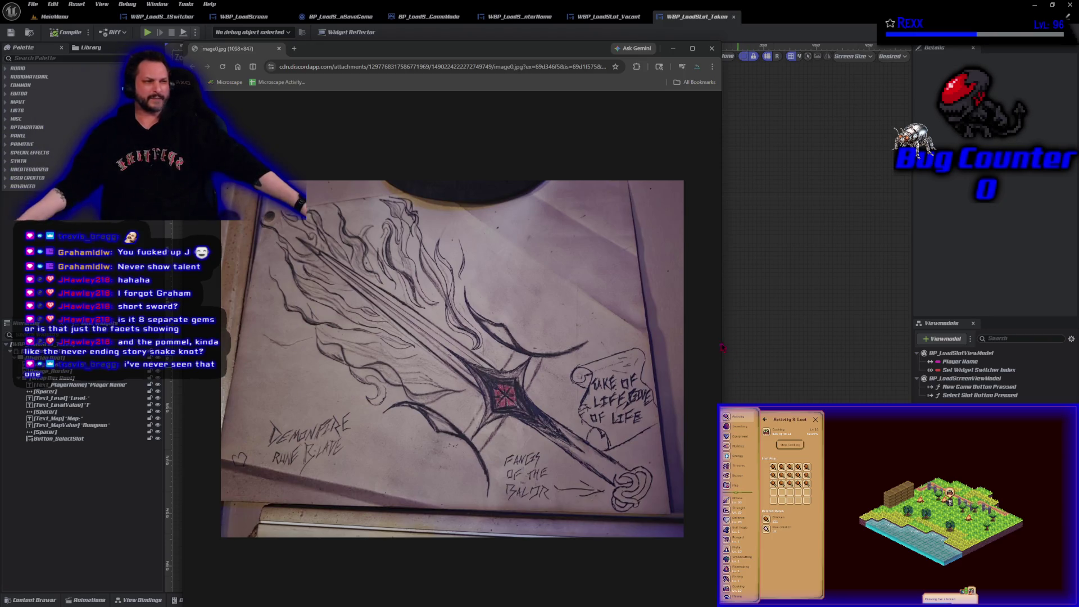
left_click_drag(349, 52, 380, 48)
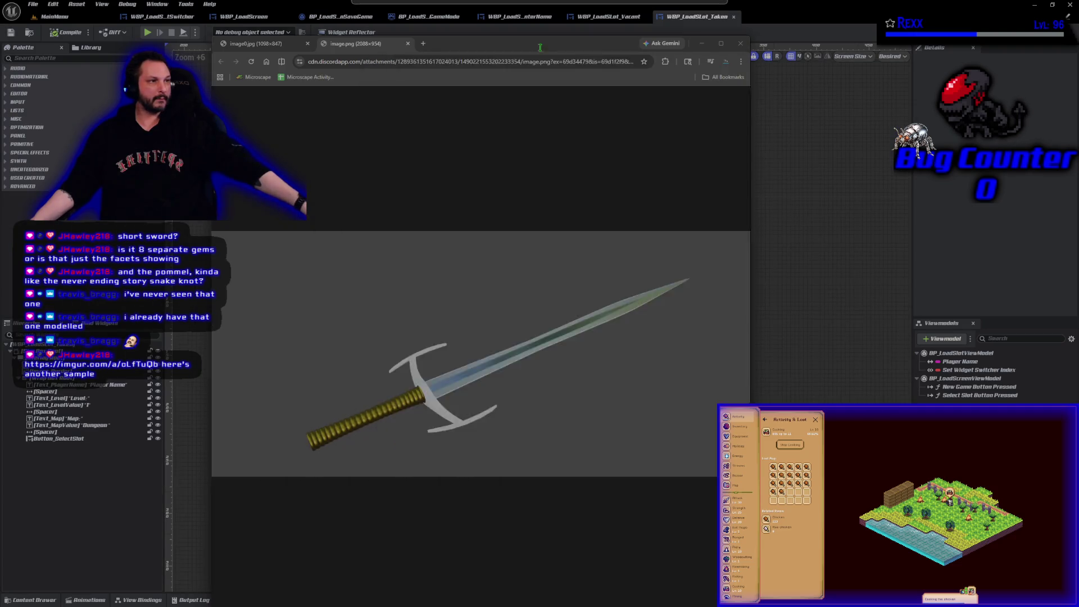
Step: Zoom the Imgur curved-sword page to 90% and compare it with the image0.jpg and image.png tabs
scroll(436, 264, "up", 1)
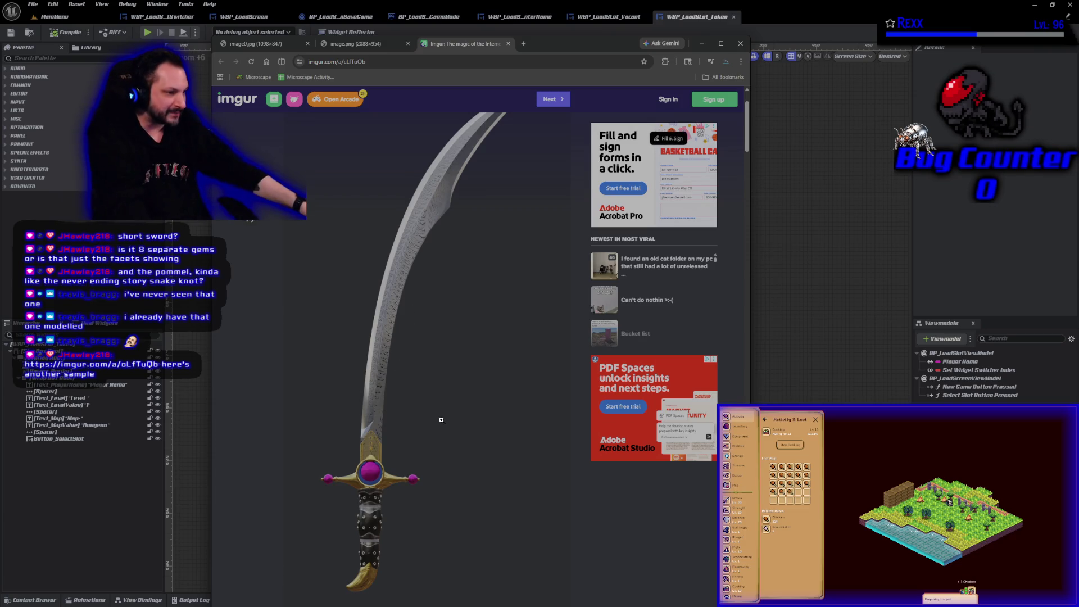
key("ctrl+minus")
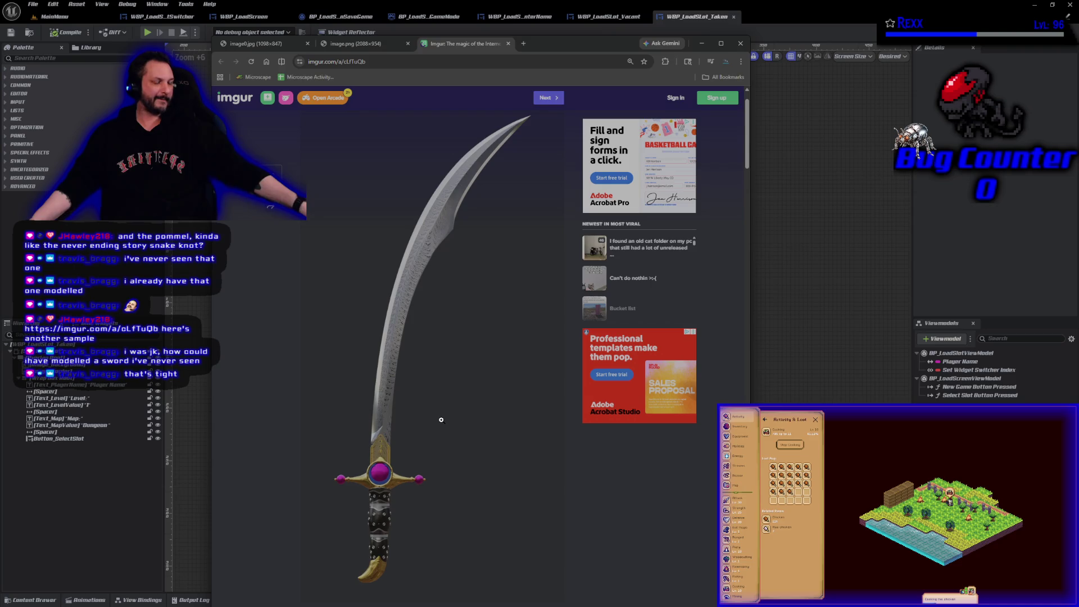
left_click(354, 45)
left_click(292, 44)
left_click(461, 44)
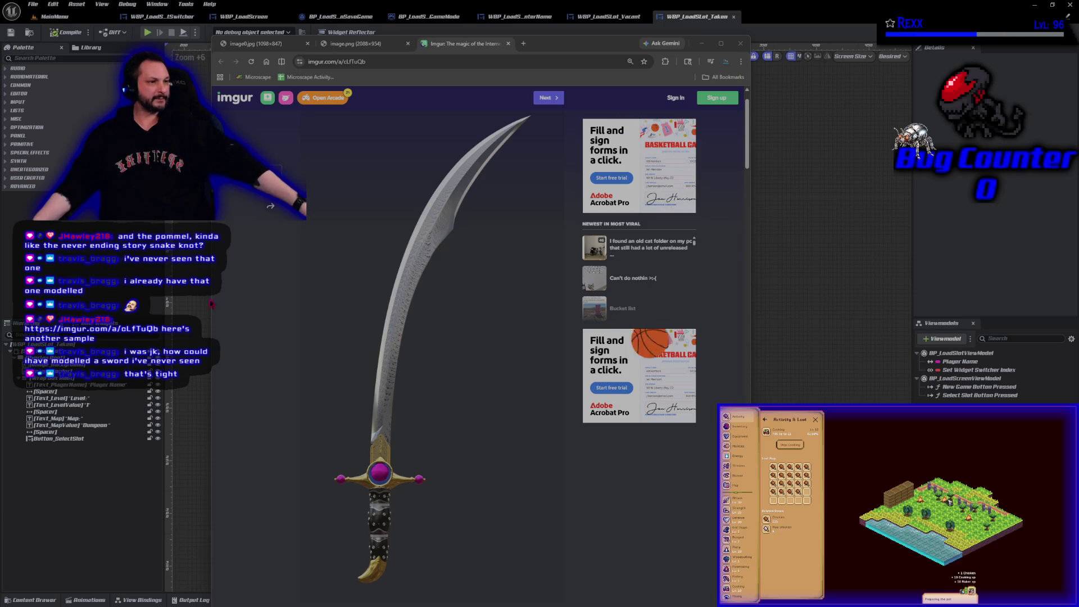
Step: Glance at the sword sketch, close the image0.jpg and image.png tabs, then close Chrome
left_click(365, 45)
left_click(269, 45)
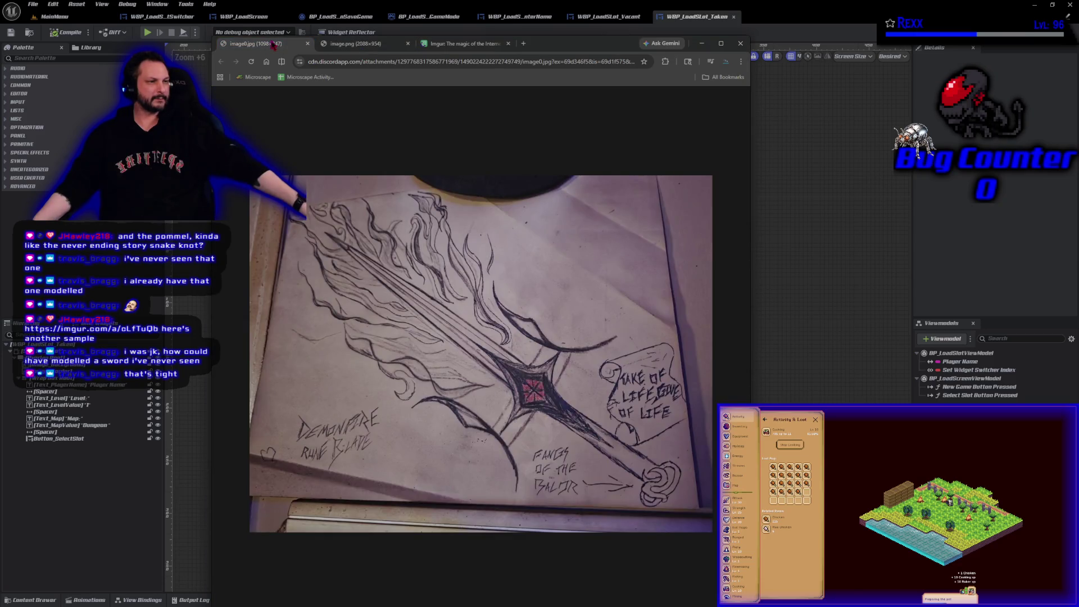
key("ctrl+w")
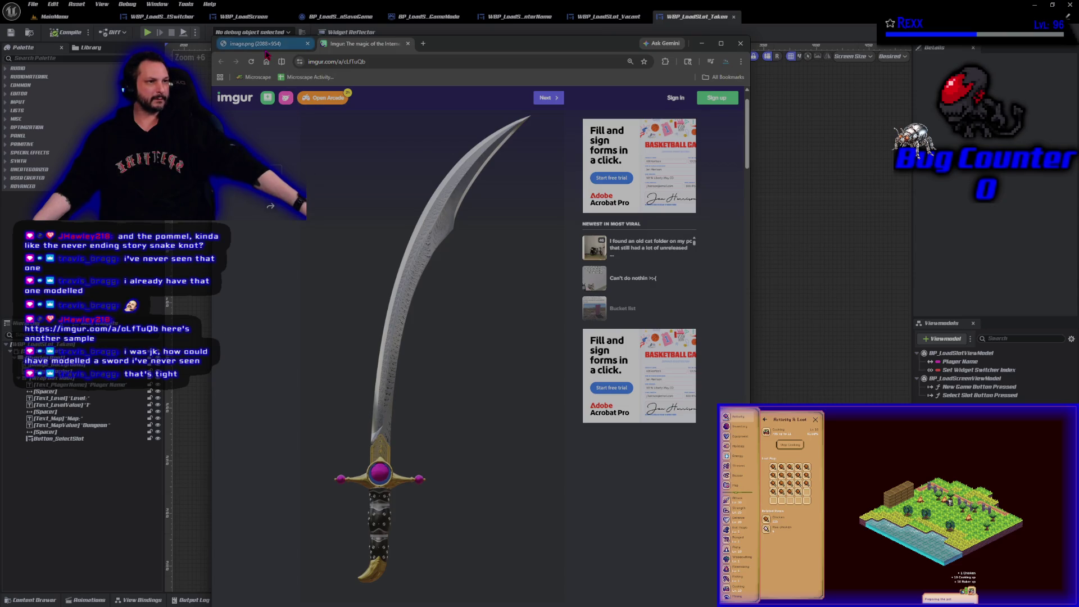
left_click(307, 43)
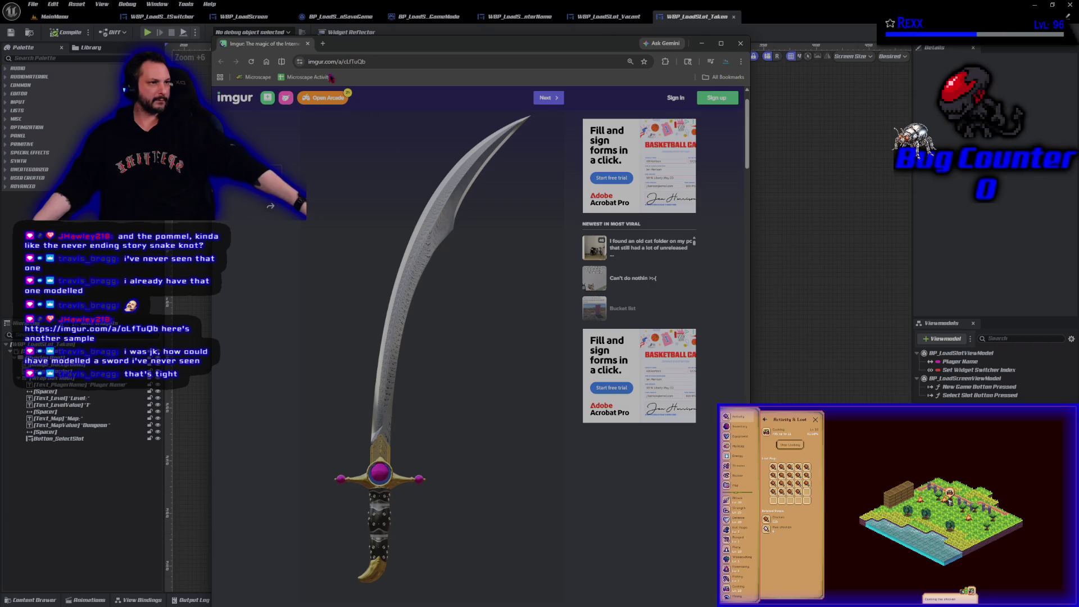
left_click(308, 44)
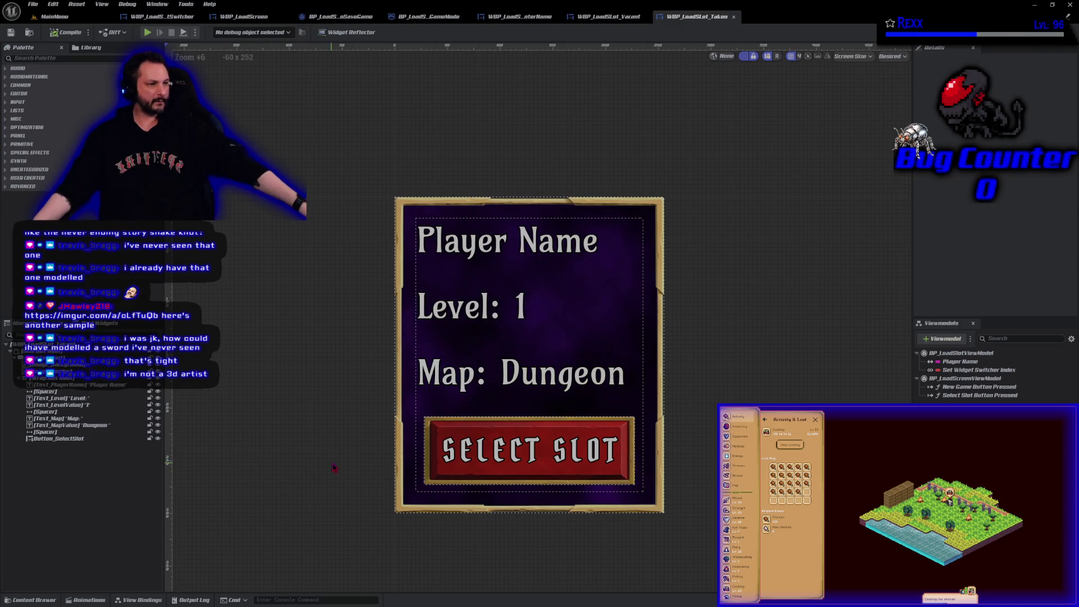
mouse_move(324, 467)
left_mouse_down()
mouse_move(366, 436)
mouse_move(332, 419)
mouse_move(345, 424)
left_mouse_up()
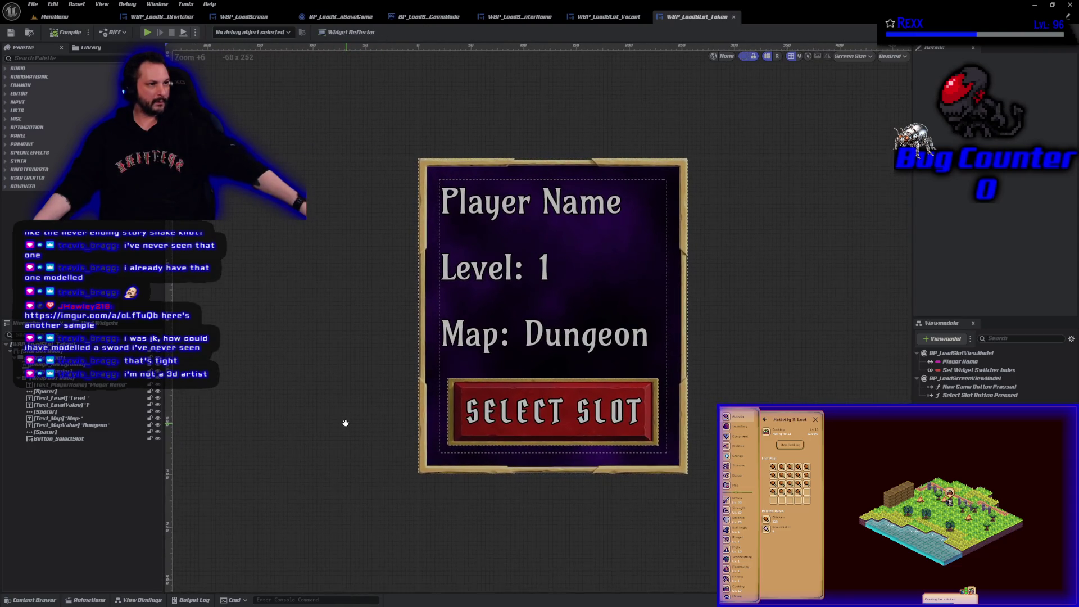